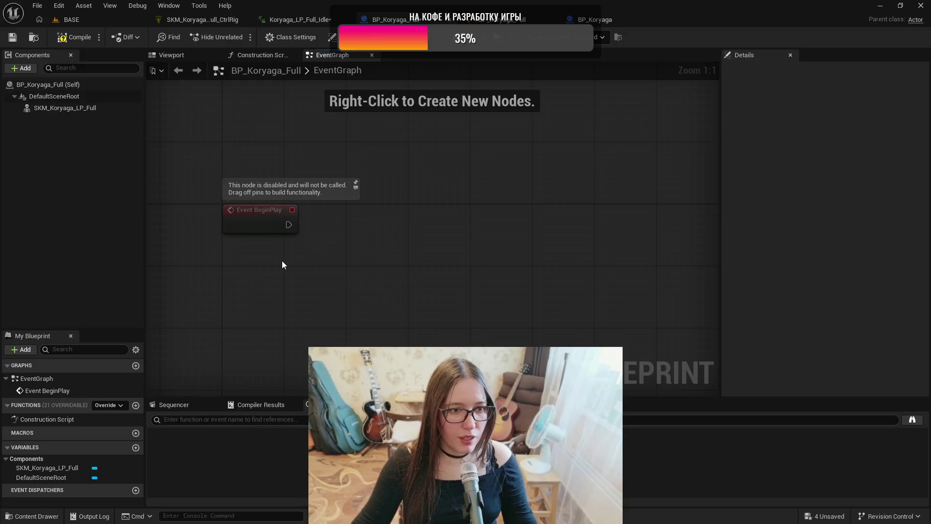
Step: Drop the SKM_Koryaga_LP_Full mesh into the graph and add Get Anim Instance from it
{"action": "left_click", "coordinate": [66, 108]}
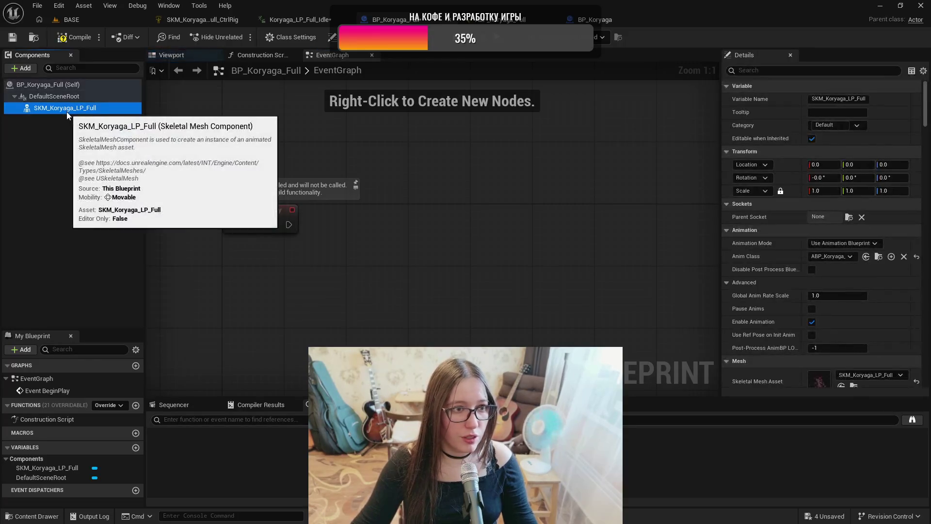
{"action": "left_click", "coordinate": [595, 20]}
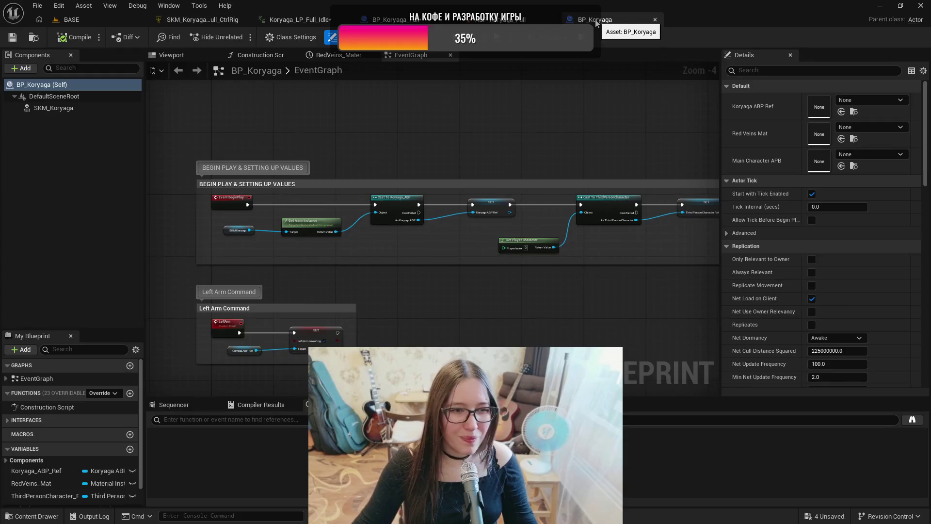
{"action": "scroll", "coordinate": [373, 148], "scroll_direction": "up", "scroll_amount": 1}
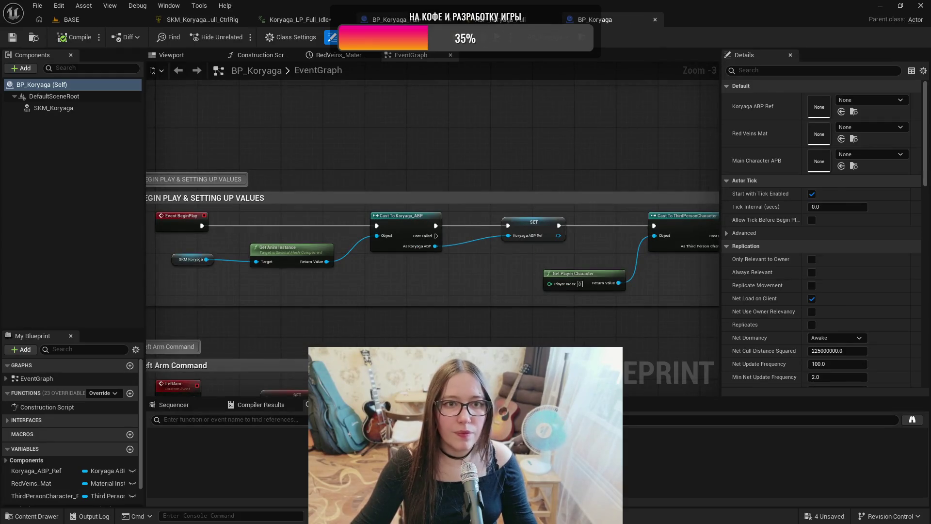
{"action": "left_click", "coordinate": [388, 19]}
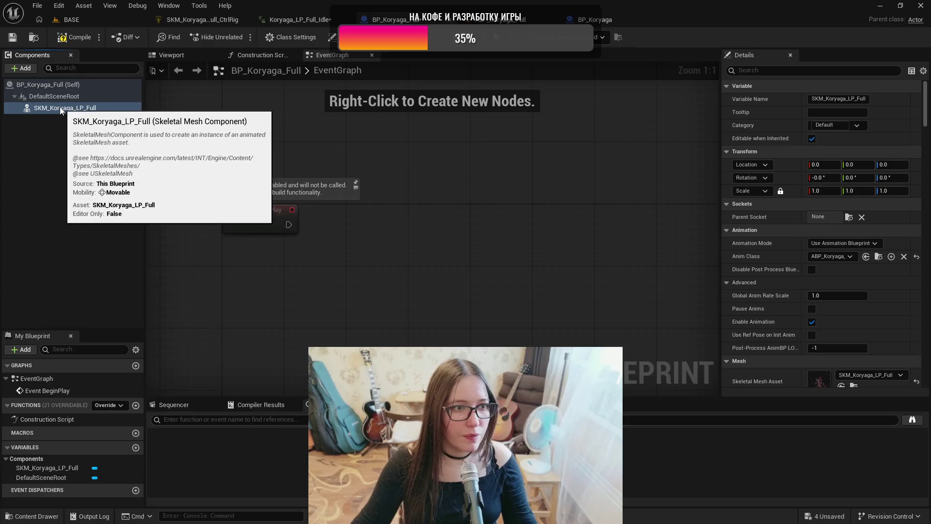
{"action": "left_click_drag", "start_coordinate": [58, 110], "coordinate": [264, 280]}
{"action": "left_click_drag", "start_coordinate": [326, 275], "coordinate": [462, 244]}
{"action": "type", "text": "get"}
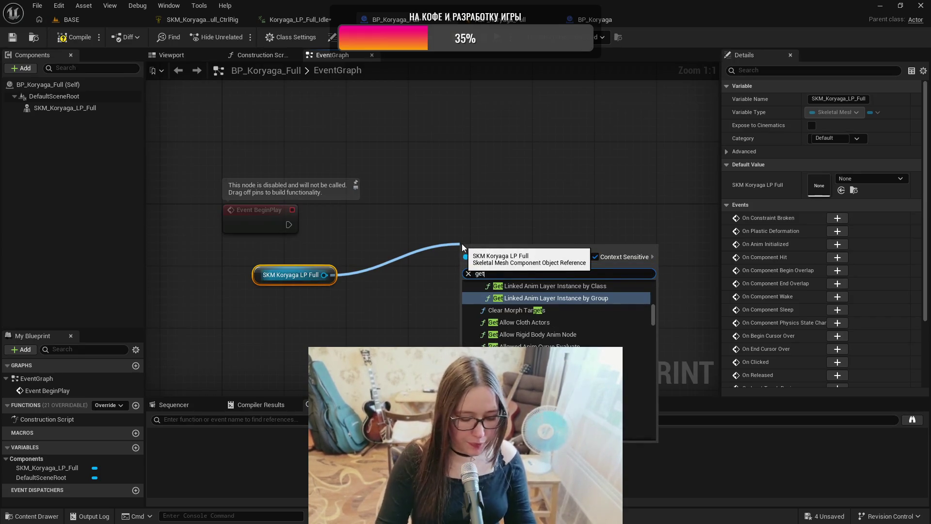
{"action": "type", "text": "anim"}
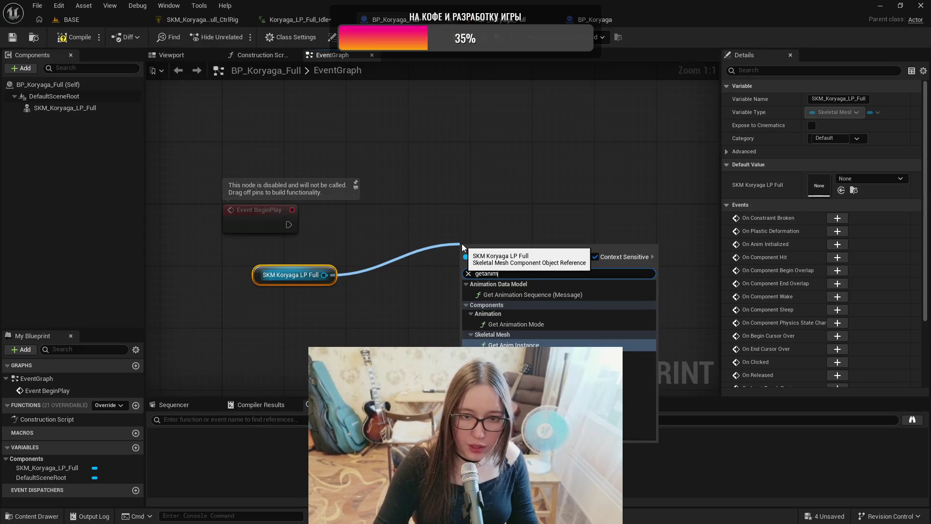
{"action": "key", "text": "Return"}
{"action": "mouse_move", "coordinate": [523, 252]}
{"action": "left_mouse_down"}
{"action": "mouse_move", "coordinate": [416, 251]}
{"action": "mouse_move", "coordinate": [432, 241]}
{"action": "mouse_move", "coordinate": [410, 289]}
{"action": "mouse_move", "coordinate": [531, 233]}
{"action": "left_mouse_up"}
Step: Cast the anim instance to ABP_Koryaga_Full and drive the cast from Event BeginPlay
{"action": "left_click", "coordinate": [490, 299]}
{"action": "type", "text": "castto"}
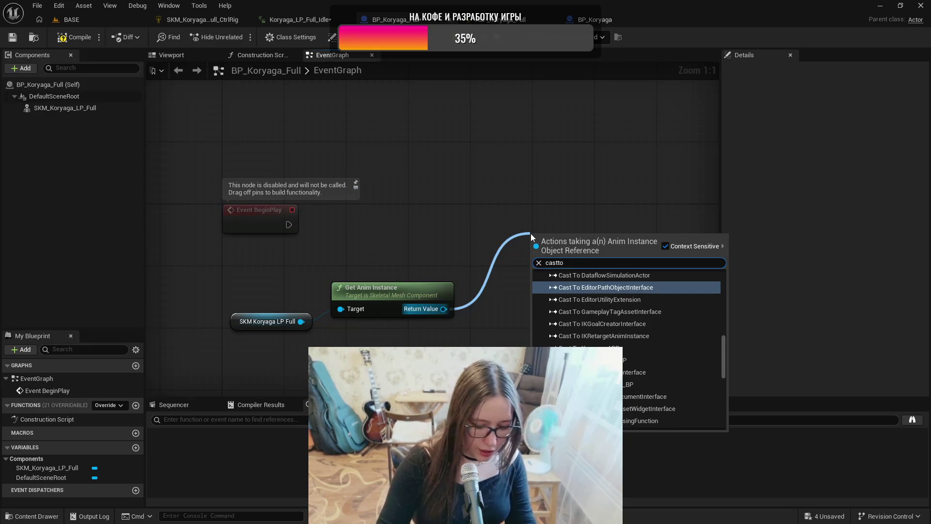
{"action": "type", "text": "abp"}
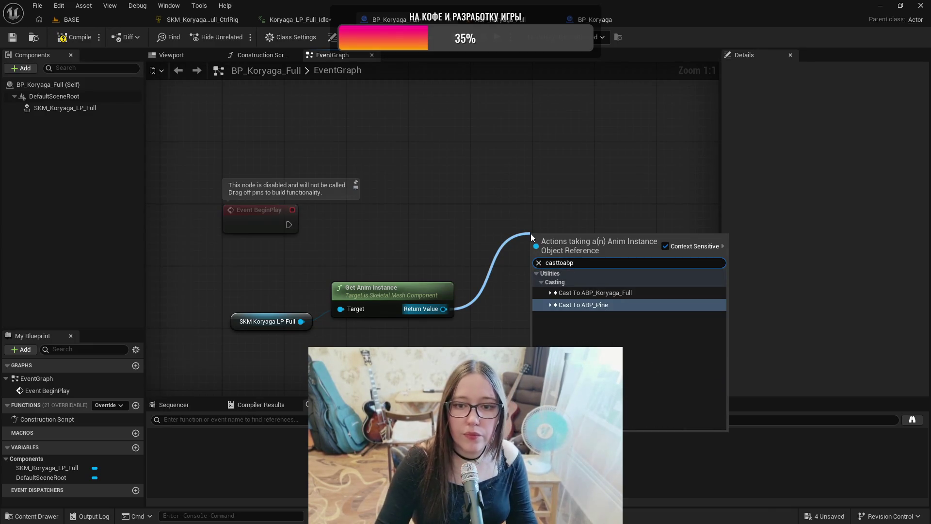
{"action": "key", "text": "Up"}
{"action": "key", "text": "Return"}
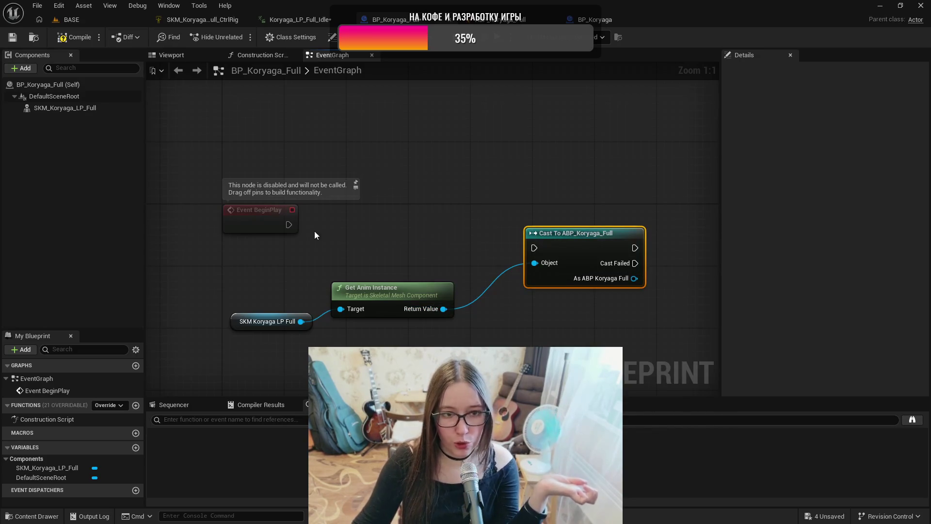
{"action": "mouse_move", "coordinate": [289, 225]}
{"action": "left_mouse_down"}
{"action": "mouse_move", "coordinate": [537, 249]}
{"action": "mouse_move", "coordinate": [557, 205]}
{"action": "left_mouse_up"}
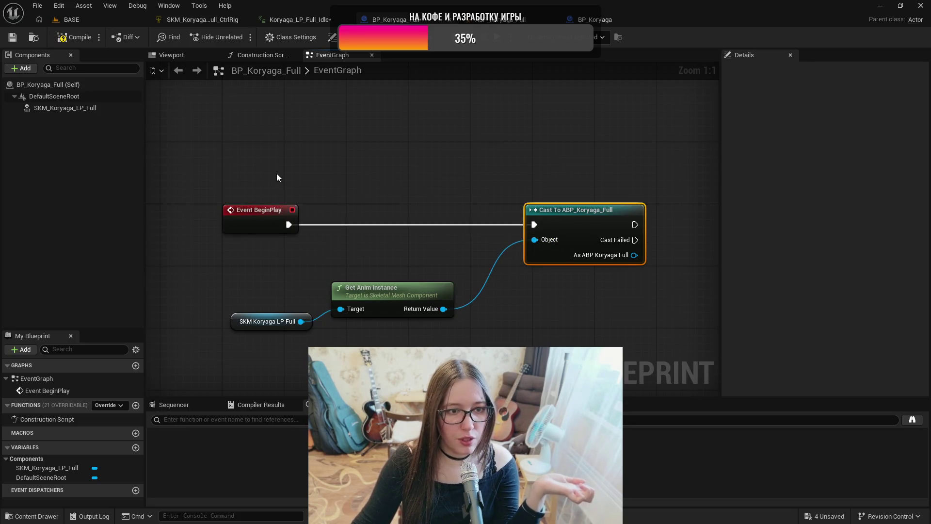
{"action": "left_click_drag", "start_coordinate": [630, 320], "coordinate": [455, 298]}
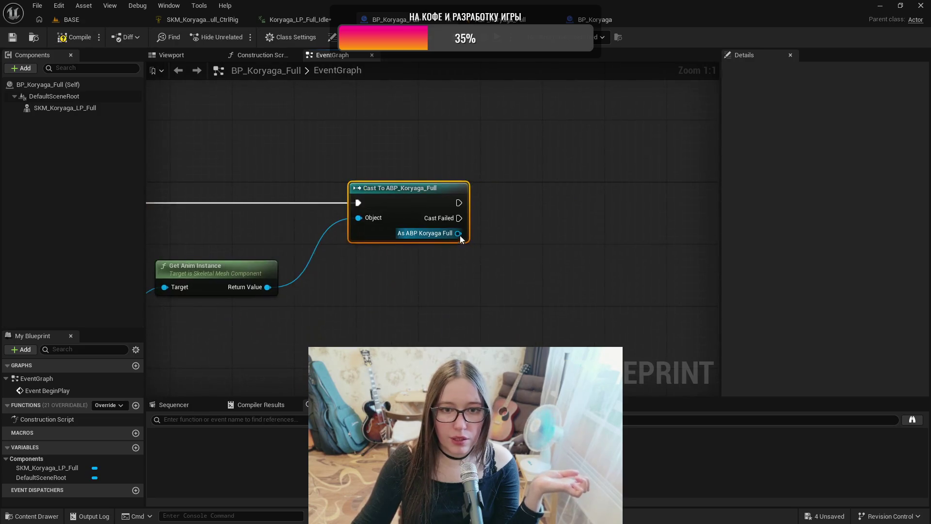
Step: Promote the cast result to a variable named ABP Koryaga Full_Ref and compile
{"action": "right_click", "coordinate": [458, 233]}
{"action": "left_click", "coordinate": [514, 267]}
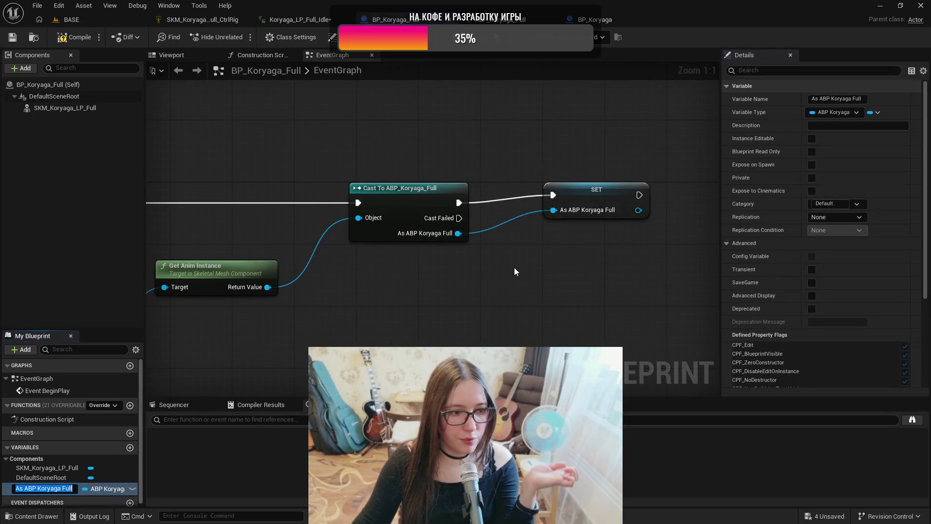
{"action": "key", "text": "Return"}
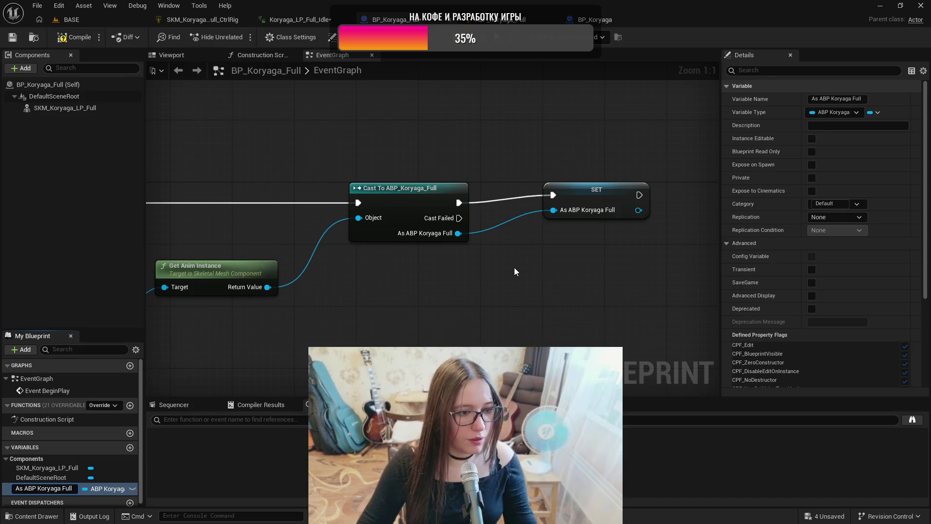
{"action": "key", "text": "Home"}
{"action": "key", "text": "Delete"}
{"action": "key", "text": "Delete"}
{"action": "key", "text": "Delete"}
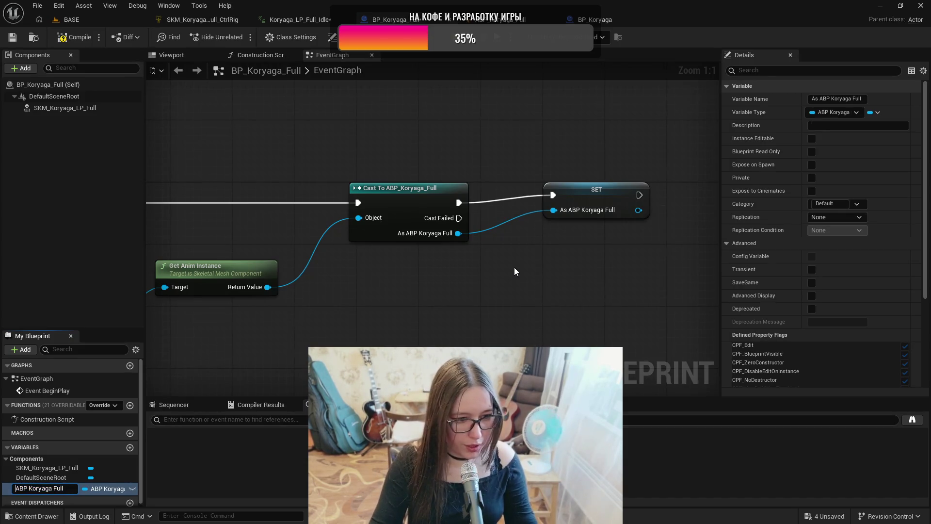
{"action": "key", "text": "End"}
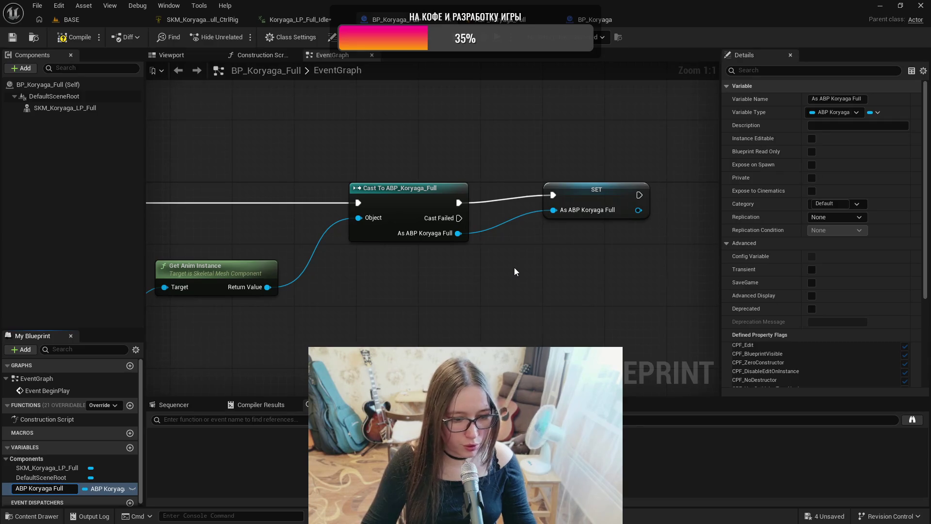
{"action": "type", "text": "_Ref"}
{"action": "key", "text": "Return"}
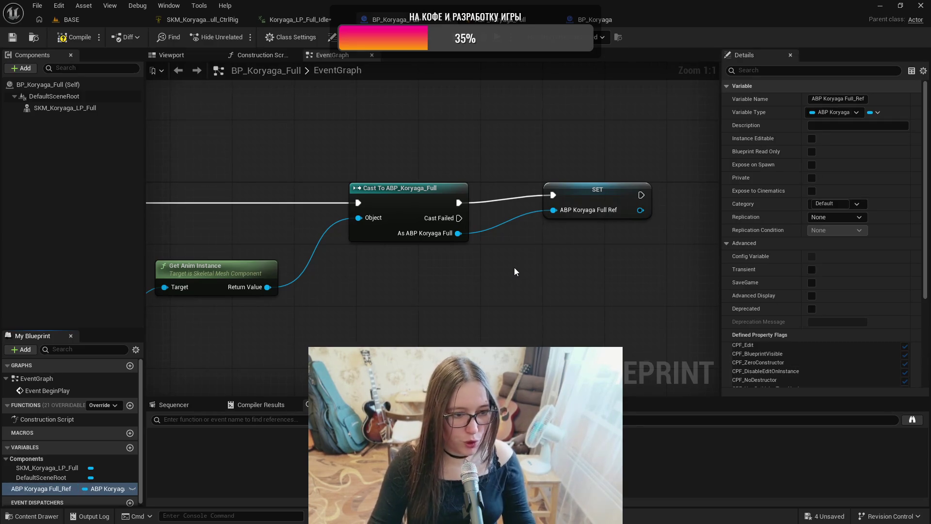
{"action": "left_click", "coordinate": [73, 38]}
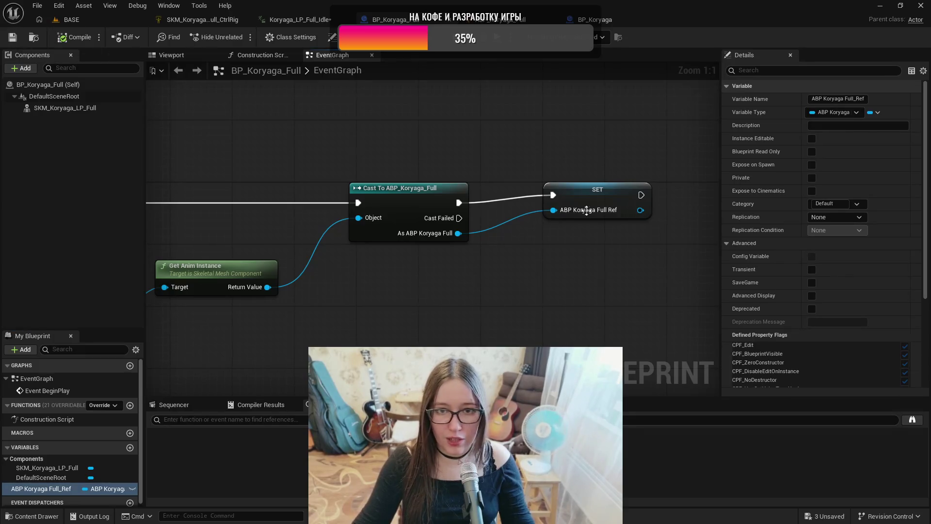
{"action": "left_click", "coordinate": [595, 197]}
{"action": "mouse_move", "coordinate": [513, 318]}
{"action": "left_mouse_down"}
{"action": "mouse_move", "coordinate": [643, 307]}
{"action": "mouse_move", "coordinate": [358, 312]}
{"action": "mouse_move", "coordinate": [527, 308]}
{"action": "mouse_move", "coordinate": [500, 309]}
{"action": "left_mouse_up"}
{"action": "scroll", "coordinate": [643, 310], "scroll_direction": "down", "scroll_amount": 1}
Step: After the SET node, cast Get Player Character to ThirdPersonCharacter
{"action": "right_click", "coordinate": [400, 292]}
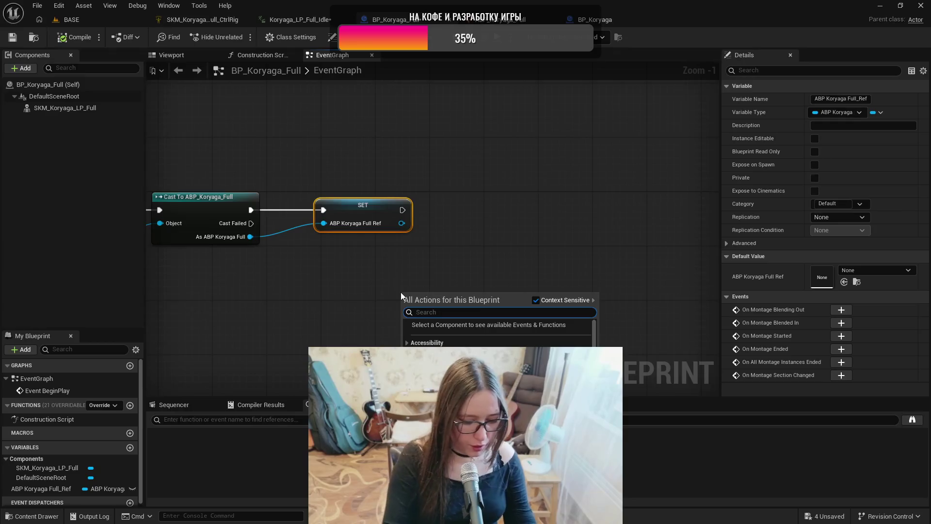
{"action": "type", "text": "get"}
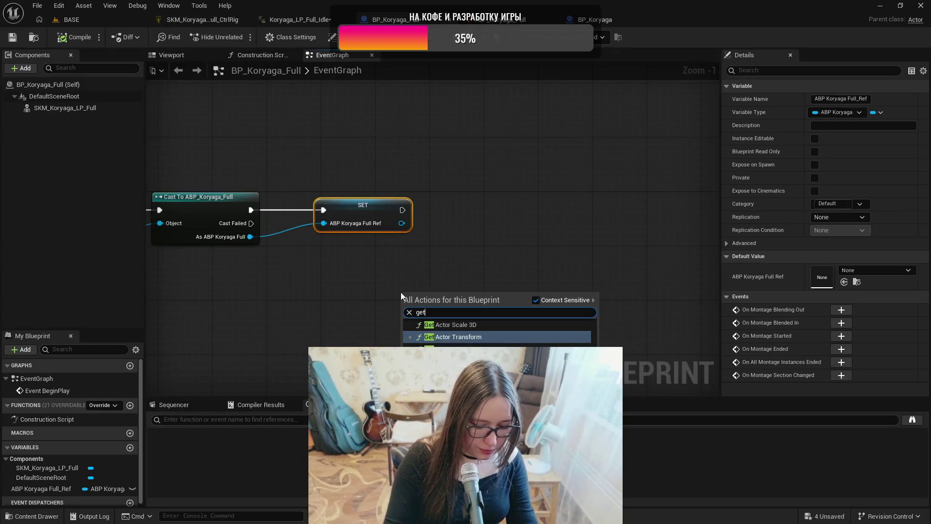
{"action": "type", "text": "player"}
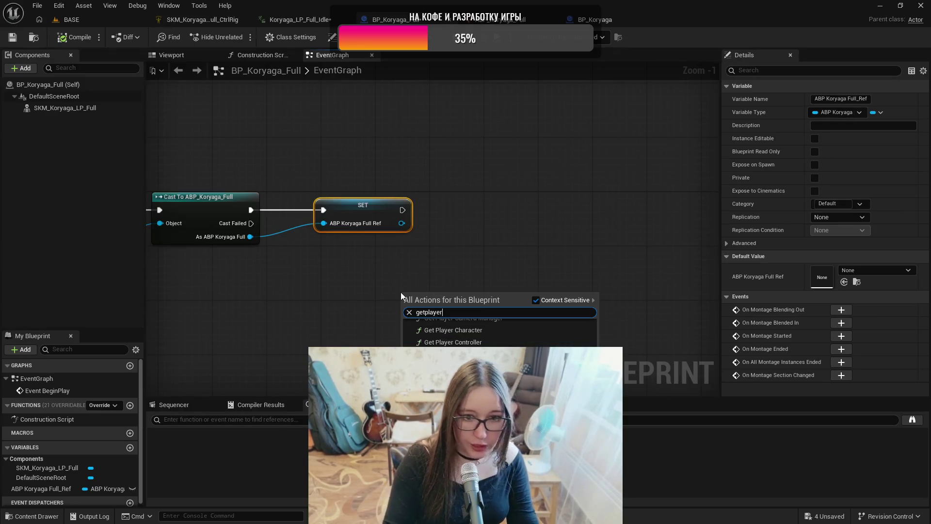
{"action": "key", "text": "Down"}
{"action": "key", "text": "Return"}
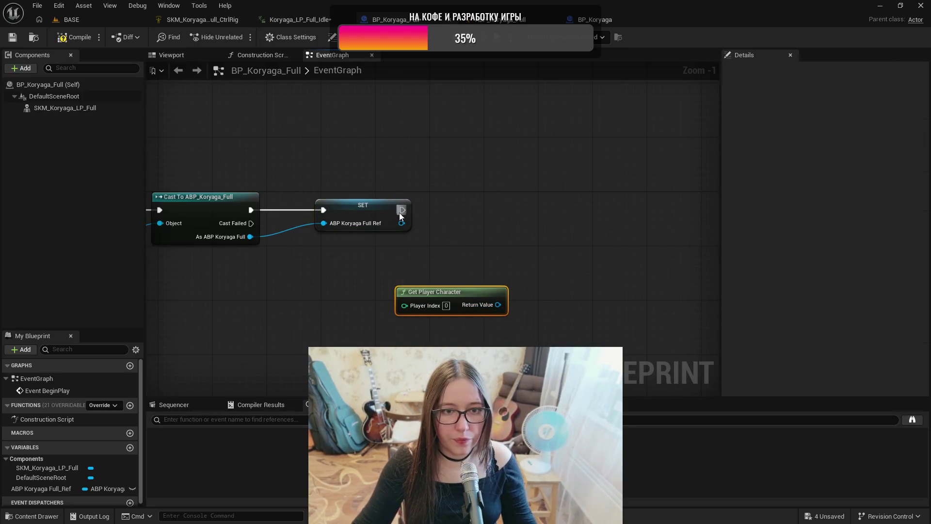
{"action": "left_click_drag", "start_coordinate": [402, 210], "coordinate": [517, 212]}
{"action": "type", "text": "casttothir"}
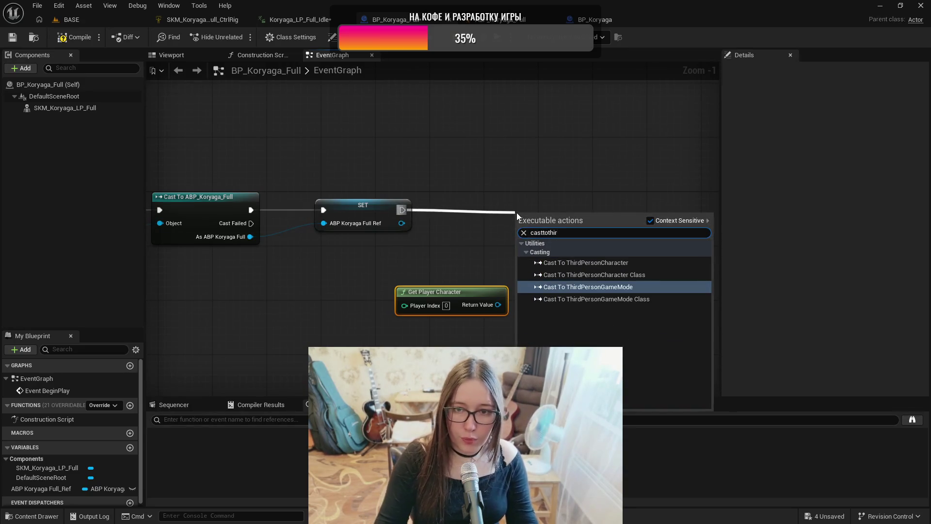
{"action": "key", "text": "Up"}
{"action": "key", "text": "Up"}
{"action": "key", "text": "Return"}
{"action": "left_click_drag", "start_coordinate": [566, 216], "coordinate": [568, 195]}
{"action": "left_click_drag", "start_coordinate": [498, 304], "coordinate": [519, 223]}
{"action": "left_click_drag", "start_coordinate": [439, 292], "coordinate": [425, 258]}
{"action": "left_click_drag", "start_coordinate": [641, 313], "coordinate": [424, 328]}
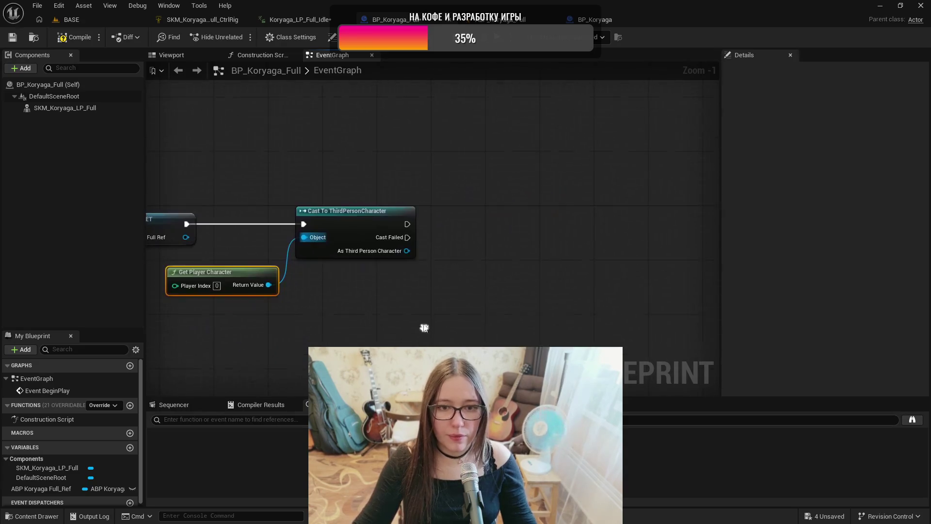
Step: Promote the character cast result to Third Person Character_Ref and compile
{"action": "right_click", "coordinate": [405, 251]}
{"action": "left_click", "coordinate": [458, 282]}
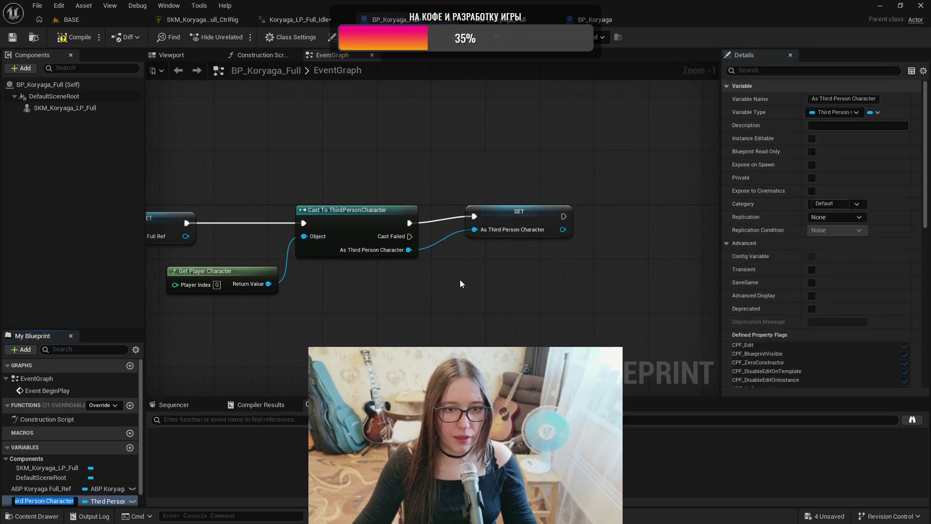
{"action": "key", "text": "End"}
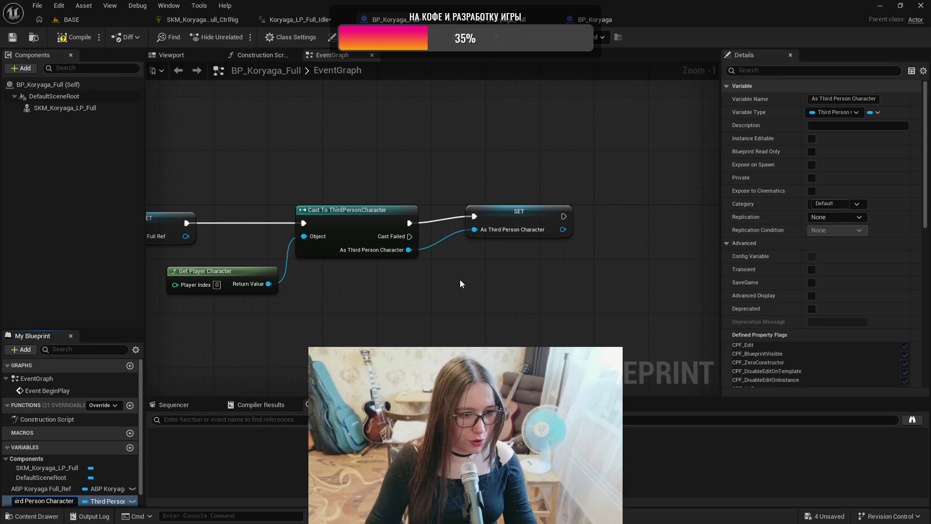
{"action": "key", "text": "Home"}
{"action": "key", "text": "Delete"}
{"action": "key", "text": "Delete"}
{"action": "key", "text": "Delete"}
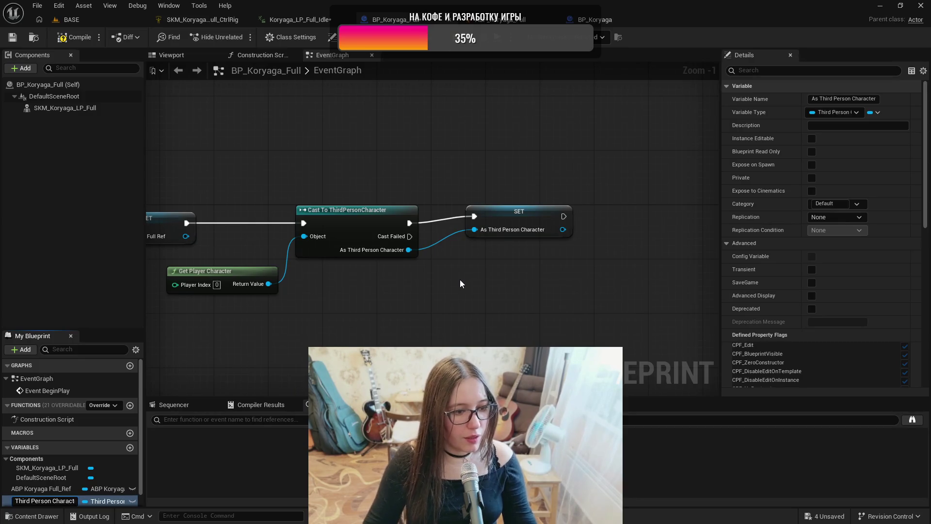
{"action": "key", "text": "End"}
{"action": "type", "text": "_Ref"}
{"action": "key", "text": "Return"}
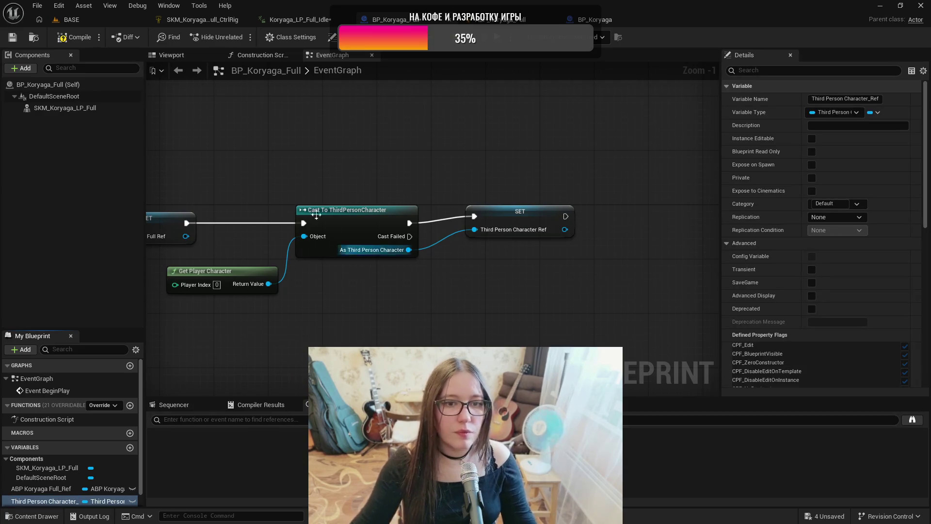
{"action": "left_click", "coordinate": [76, 39]}
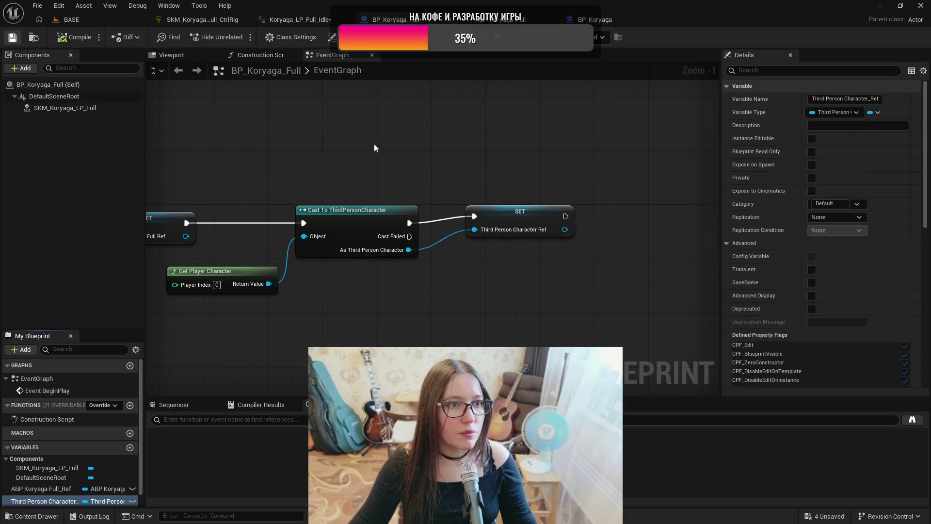
{"action": "scroll", "coordinate": [407, 160], "scroll_direction": "down", "scroll_amount": 3}
{"action": "left_click", "coordinate": [481, 191]}
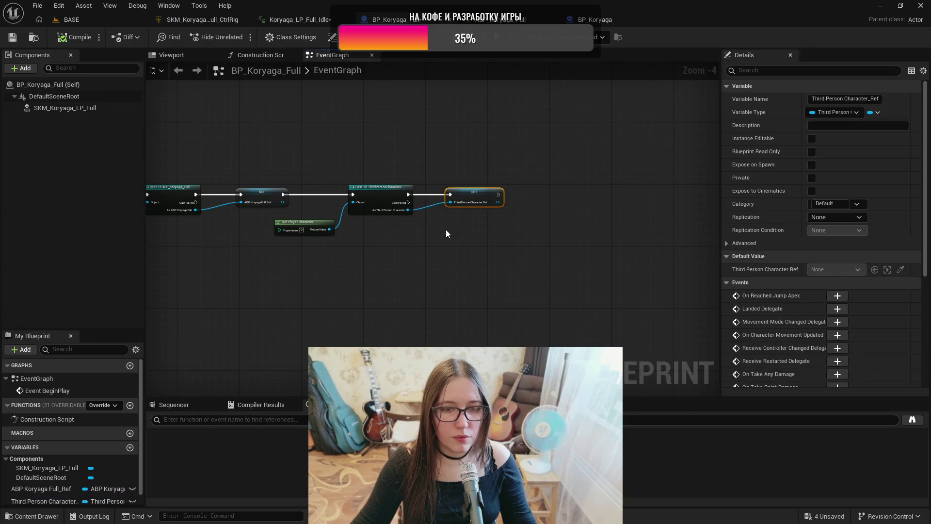
{"action": "left_click_drag", "start_coordinate": [385, 280], "coordinate": [528, 296]}
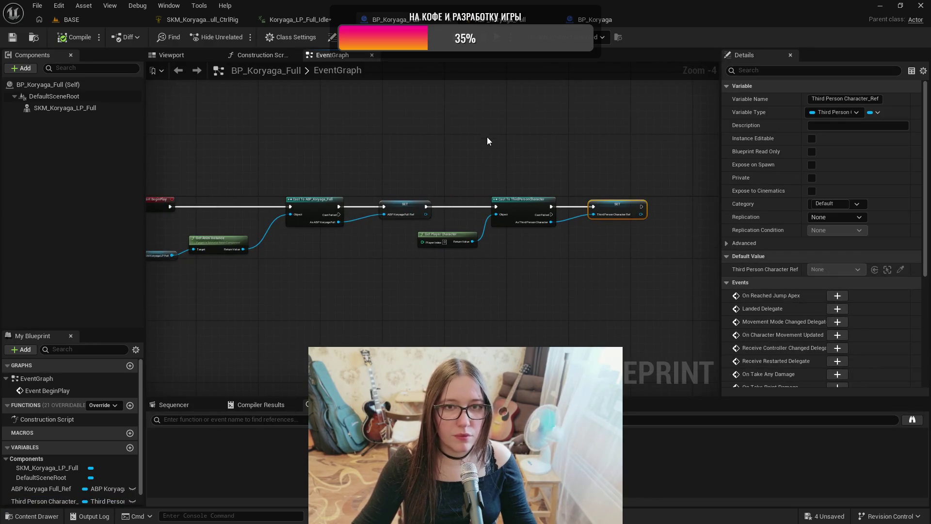
{"action": "left_click", "coordinate": [588, 22]}
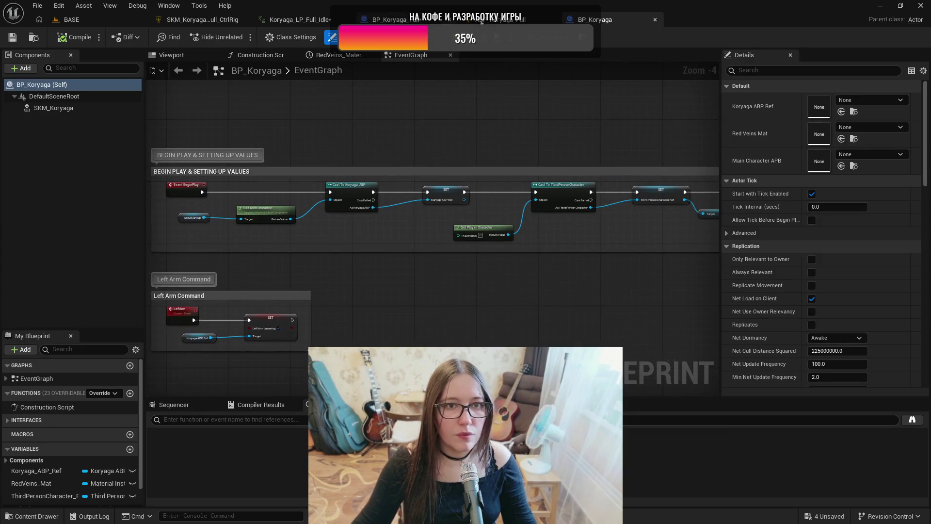
{"action": "left_click", "coordinate": [388, 19]}
{"action": "scroll", "coordinate": [377, 262], "scroll_direction": "down", "scroll_amount": 1}
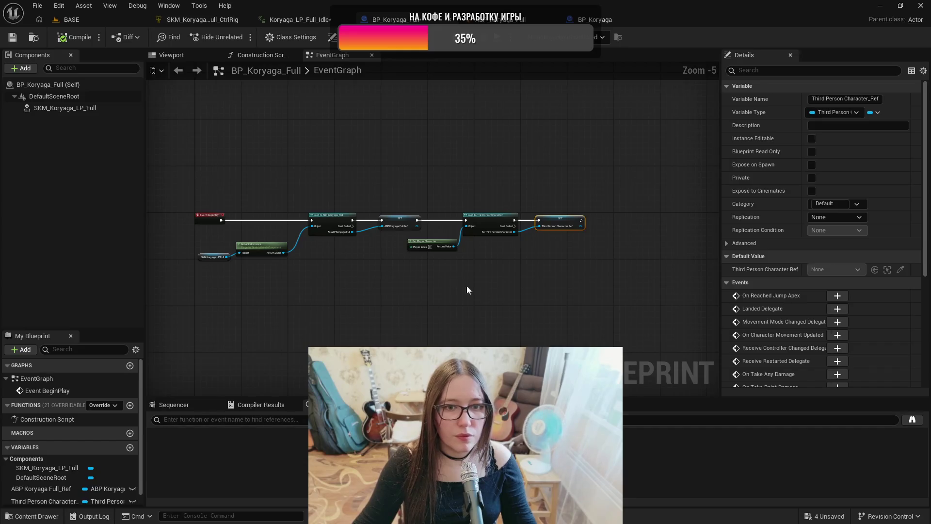
Step: Wrap all BeginPlay setup nodes in a comment titled 'BEGIN PLAY & SETTING UP VARIABLES'
{"action": "mouse_move", "coordinate": [251, 255]}
{"action": "left_mouse_down"}
{"action": "mouse_move", "coordinate": [260, 243]}
{"action": "mouse_move", "coordinate": [218, 249]}
{"action": "left_mouse_up"}
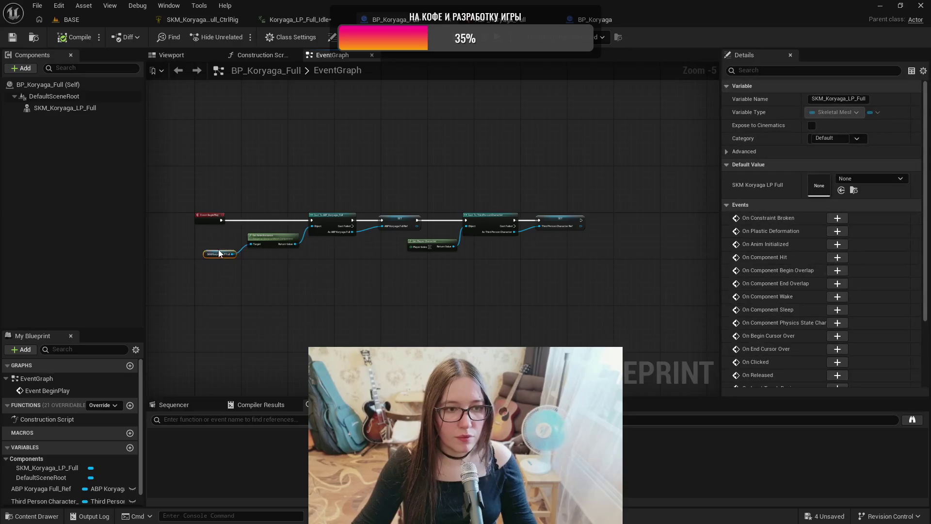
{"action": "left_click_drag", "start_coordinate": [200, 179], "coordinate": [636, 315]}
{"action": "key", "text": "c"}
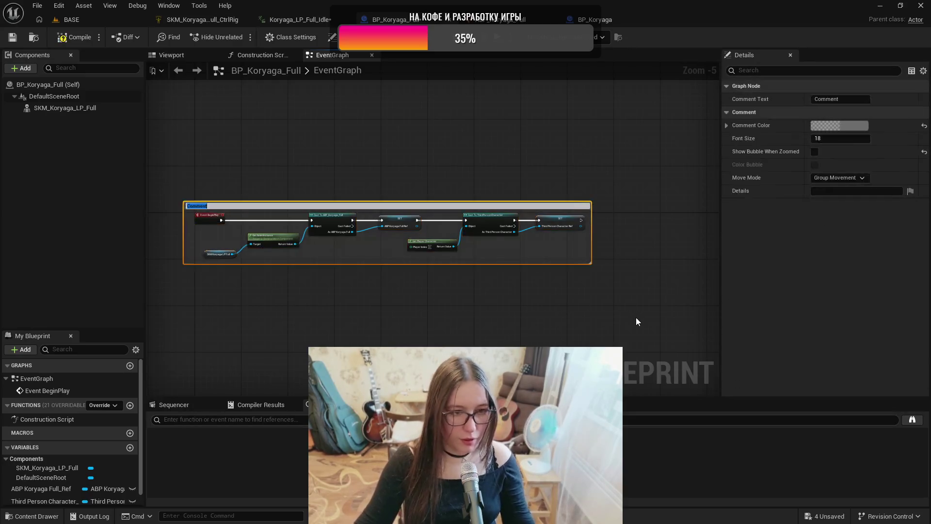
{"action": "scroll", "coordinate": [202, 186], "scroll_direction": "up", "scroll_amount": 3}
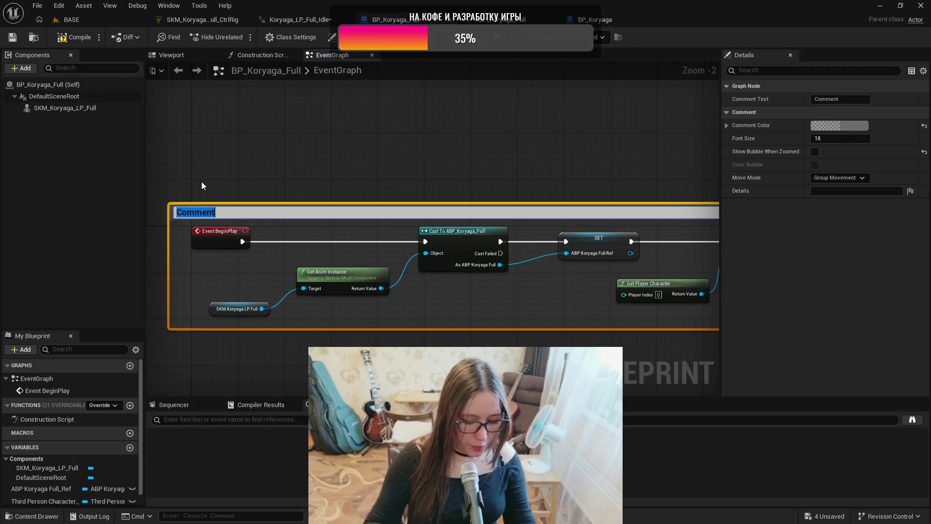
{"action": "type", "text": "B"}
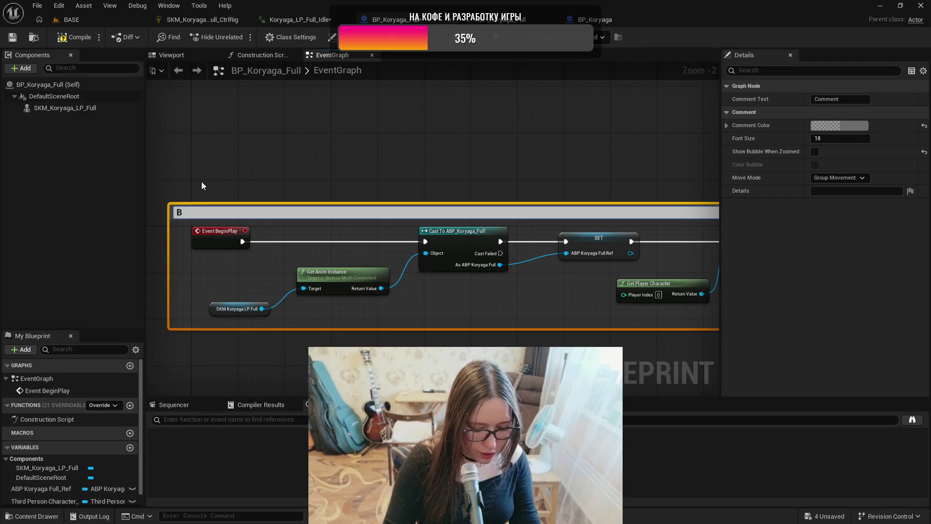
{"action": "type", "text": "EGIN"}
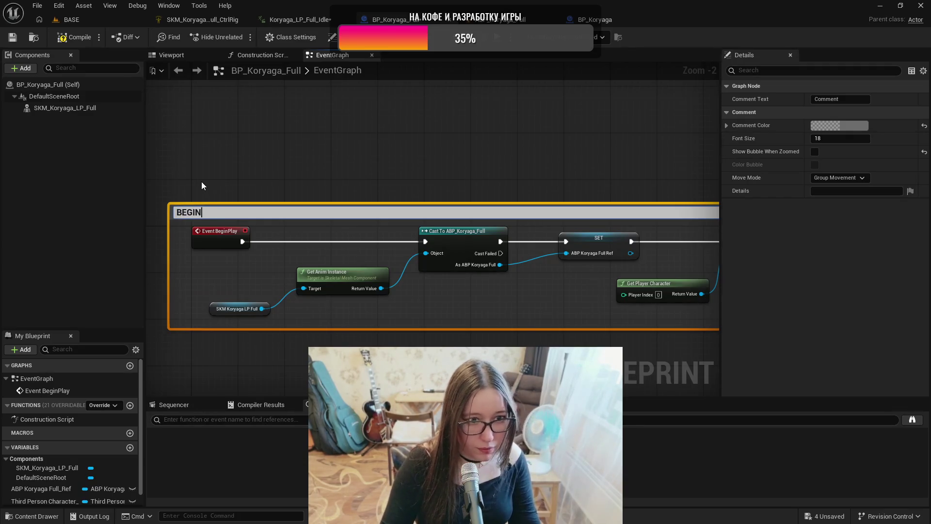
{"action": "type", "text": " PLAY"}
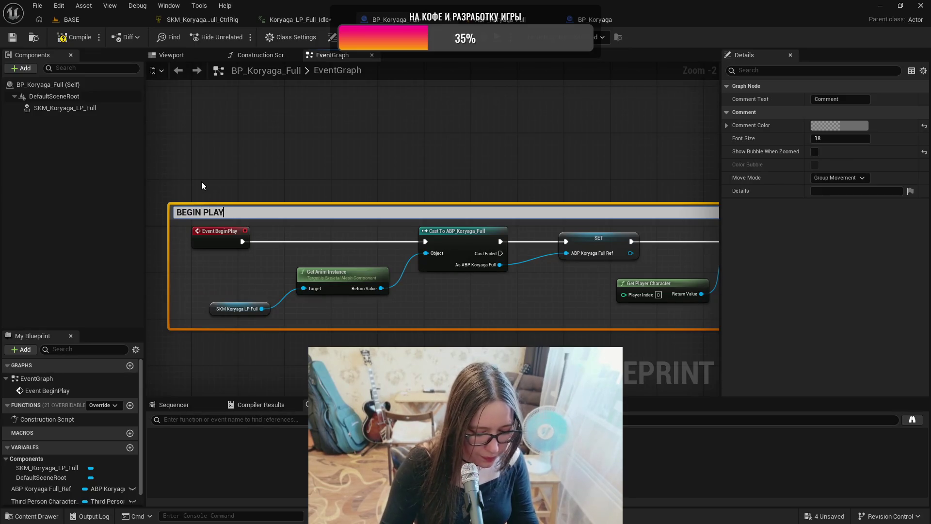
{"action": "type", "text": " & SETTING"}
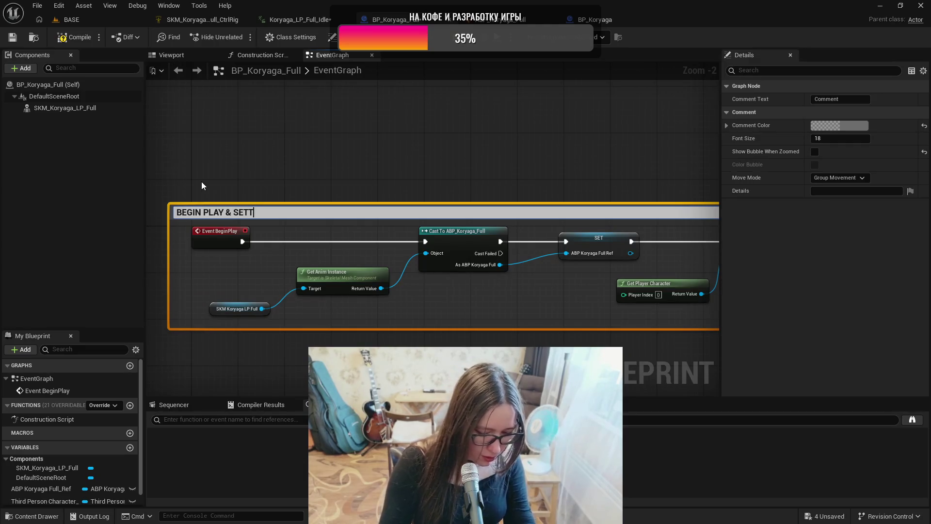
{"action": "type", "text": " UP"}
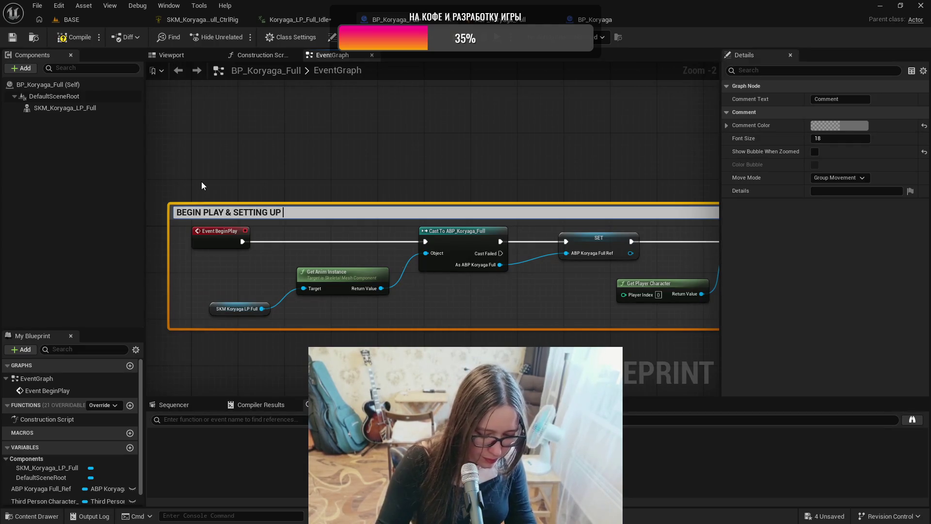
{"action": "type", "text": " VARIA"}
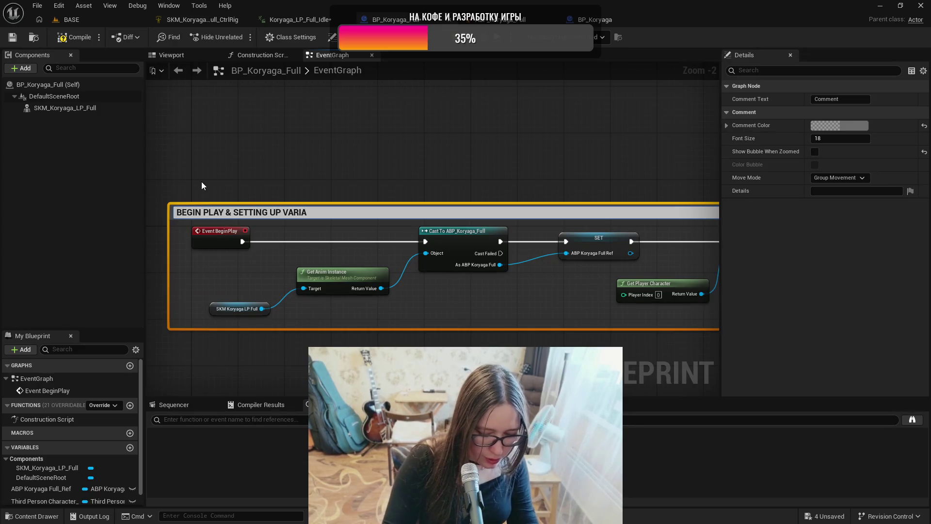
{"action": "type", "text": "BLES"}
{"action": "key", "text": "Return"}
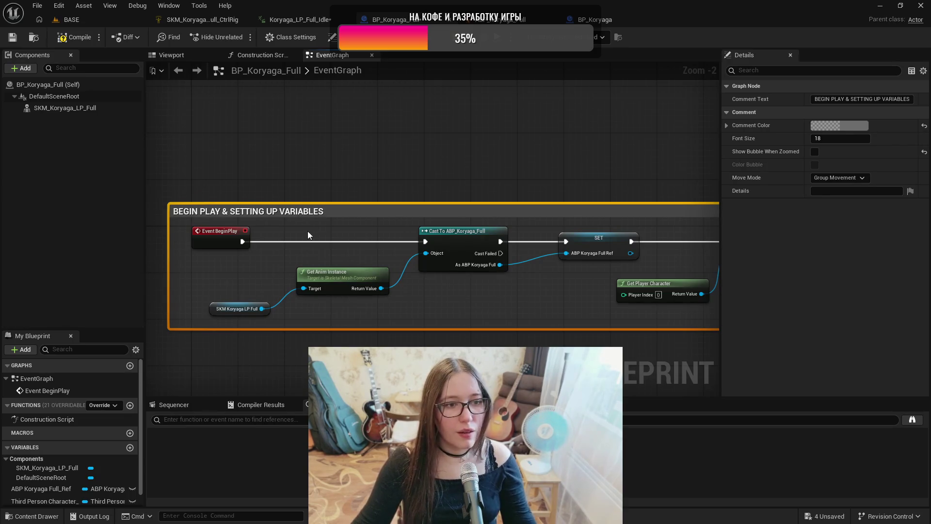
Step: Turn on Show Bubble When Zoomed for the comment and recompile
{"action": "left_click", "coordinate": [816, 152]}
{"action": "scroll", "coordinate": [552, 304], "scroll_direction": "down", "scroll_amount": 5}
{"action": "scroll", "coordinate": [529, 331], "scroll_direction": "up", "scroll_amount": 2}
{"action": "mouse_move", "coordinate": [528, 331]}
{"action": "left_mouse_down"}
{"action": "mouse_move", "coordinate": [525, 271]}
{"action": "mouse_move", "coordinate": [481, 277]}
{"action": "left_mouse_up"}
{"action": "left_click", "coordinate": [68, 38]}
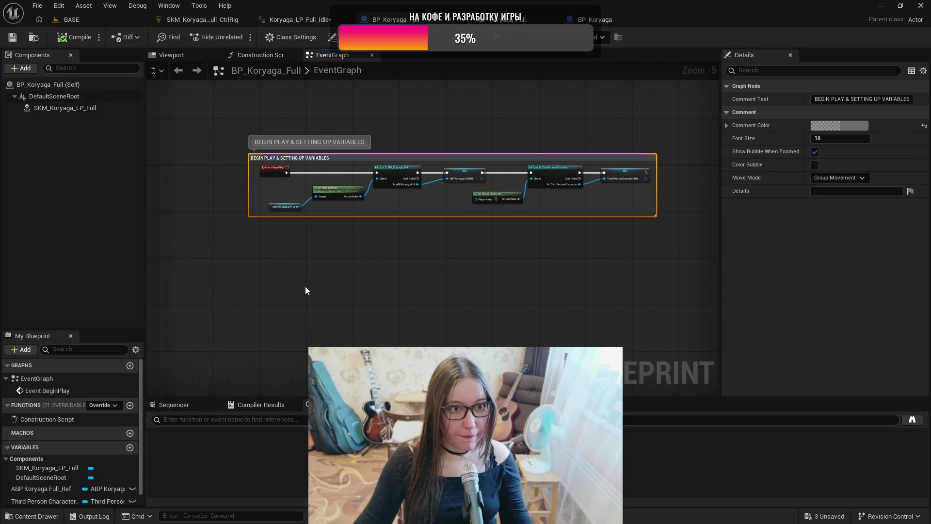
{"action": "left_click_drag", "start_coordinate": [286, 298], "coordinate": [280, 283]}
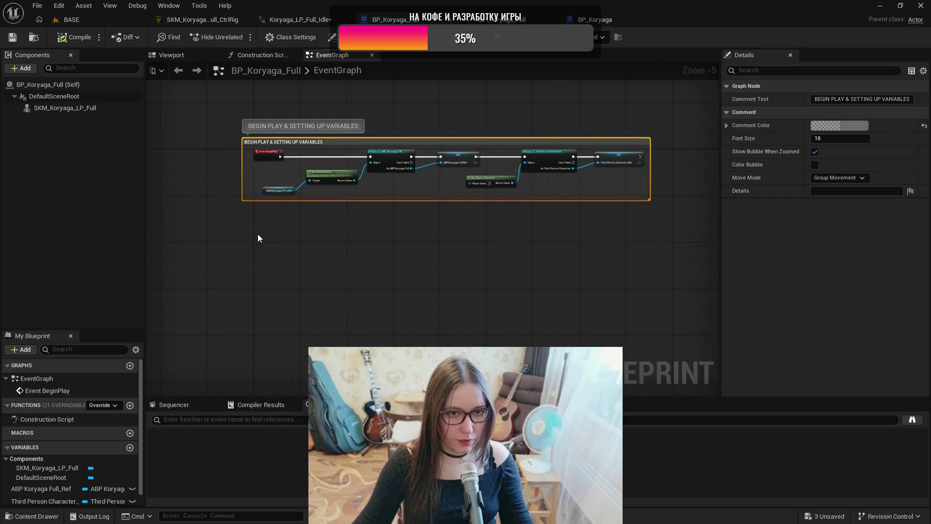
{"action": "scroll", "coordinate": [257, 235], "scroll_direction": "up", "scroll_amount": 2}
Step: Add a Custom Event named LB_Release in the empty space under the BeginPlay comment
{"action": "mouse_move", "coordinate": [292, 239]}
{"action": "left_mouse_down"}
{"action": "mouse_move", "coordinate": [277, 280]}
{"action": "mouse_move", "coordinate": [262, 288]}
{"action": "left_mouse_up"}
{"action": "right_click", "coordinate": [244, 286]}
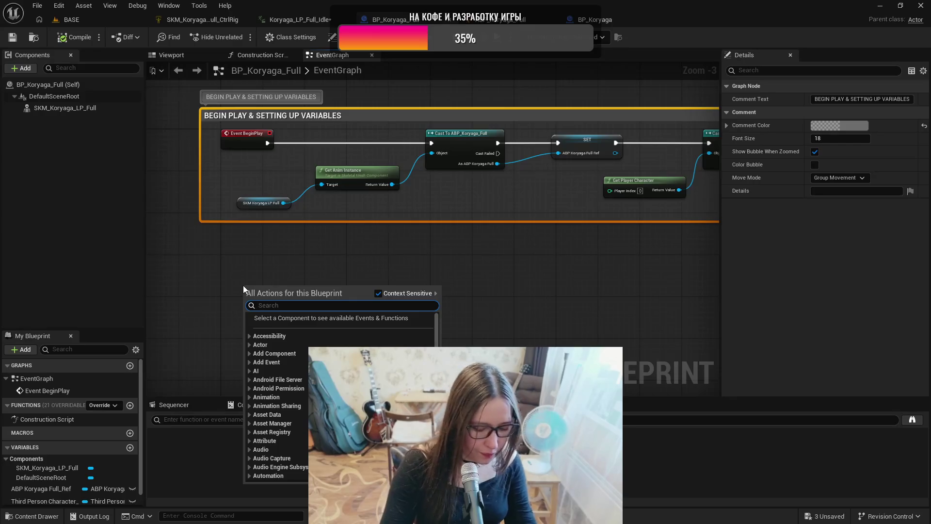
{"action": "type", "text": "custo"}
{"action": "key", "text": "Return"}
{"action": "type", "text": "LB_Released"}
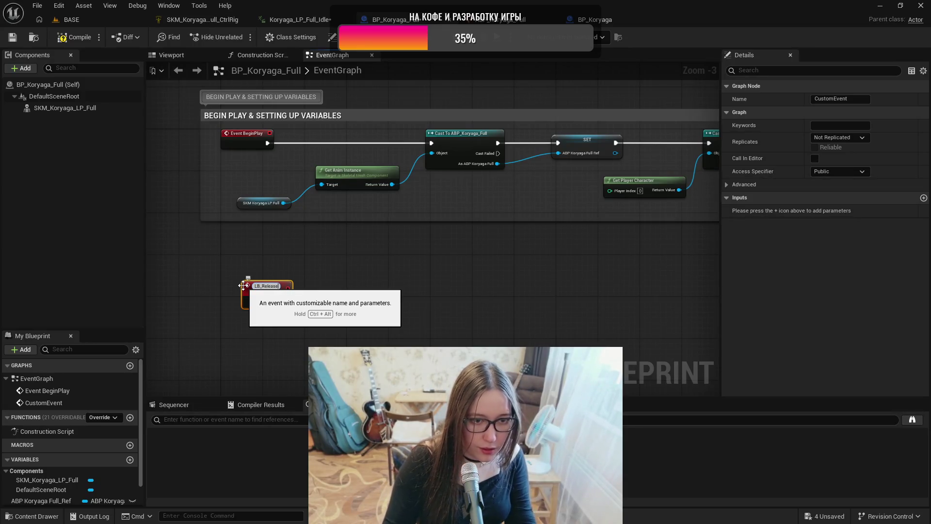
{"action": "key", "text": "Return"}
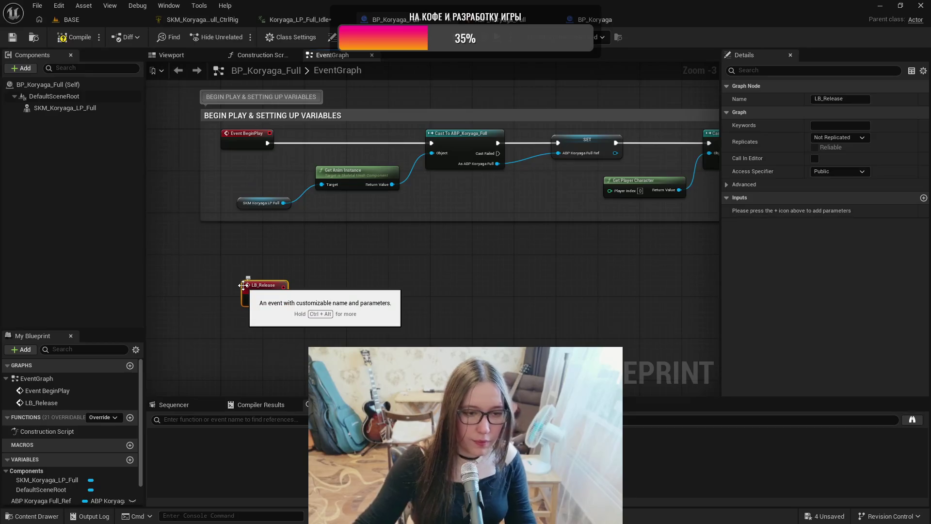
{"action": "left_click_drag", "start_coordinate": [262, 290], "coordinate": [231, 290]}
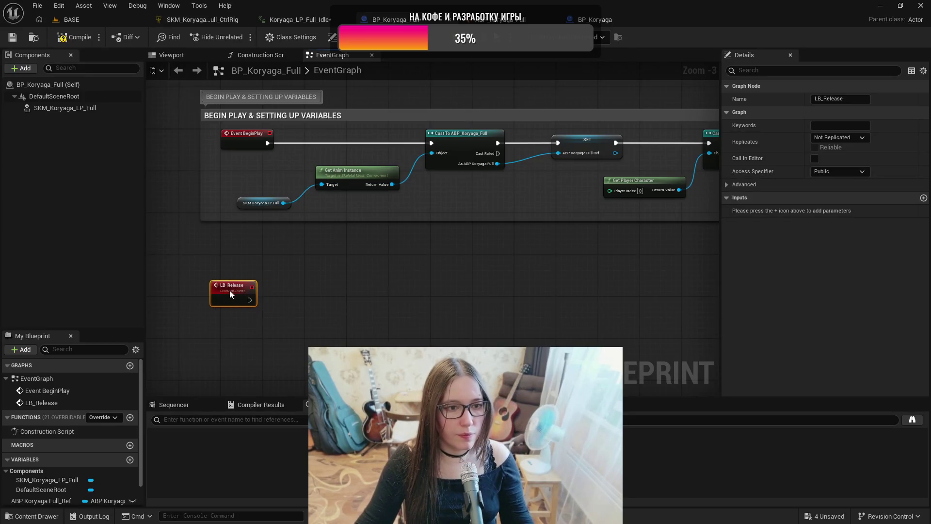
{"action": "scroll", "coordinate": [53, 493], "scroll_direction": "down", "scroll_amount": 2}
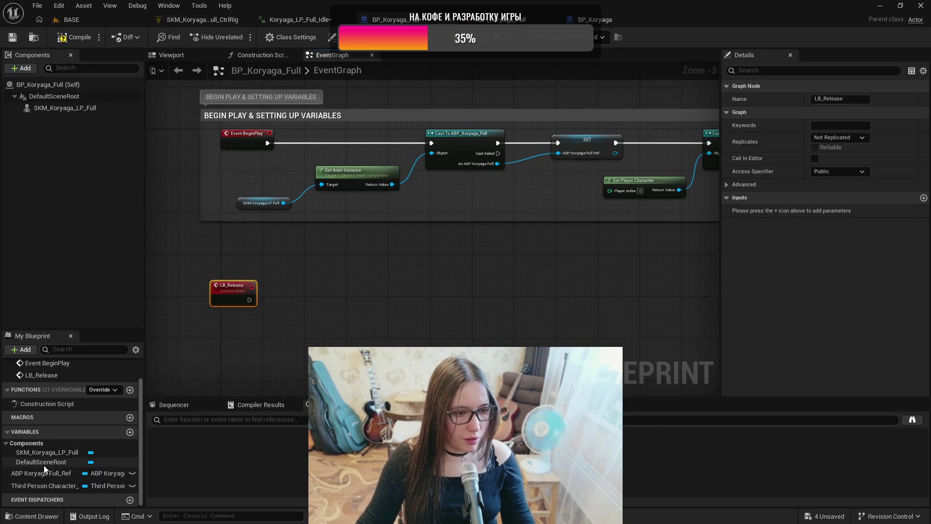
Step: Add a SET LB_Can_Release node on the ABP Koryaga Full_Ref getter, fired by LB_Release
{"action": "mouse_move", "coordinate": [31, 476]}
{"action": "left_mouse_down"}
{"action": "mouse_move", "coordinate": [240, 333]}
{"action": "mouse_move", "coordinate": [252, 348]}
{"action": "mouse_move", "coordinate": [338, 301]}
{"action": "left_mouse_up"}
{"action": "left_click", "coordinate": [273, 354]}
{"action": "scroll", "coordinate": [276, 330], "scroll_direction": "up", "scroll_amount": 2}
{"action": "type", "text": "set"}
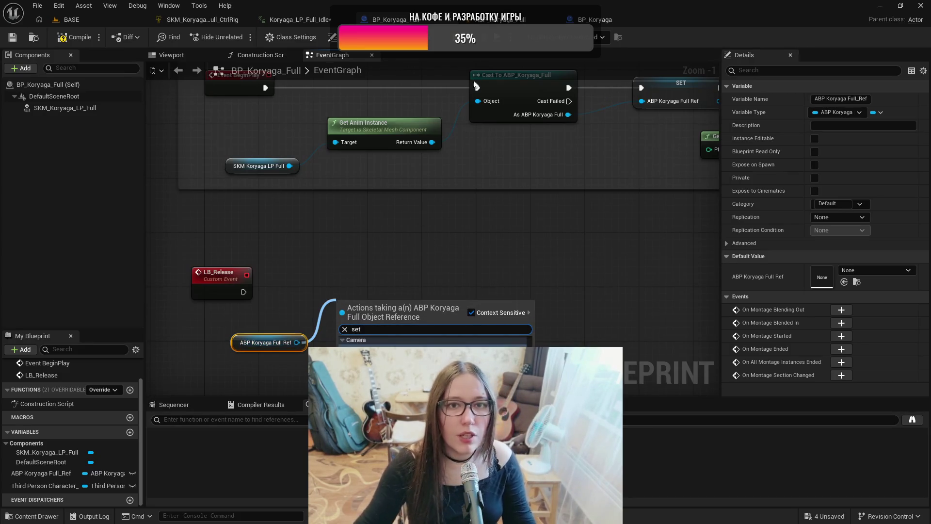
{"action": "left_click", "coordinate": [491, 22]}
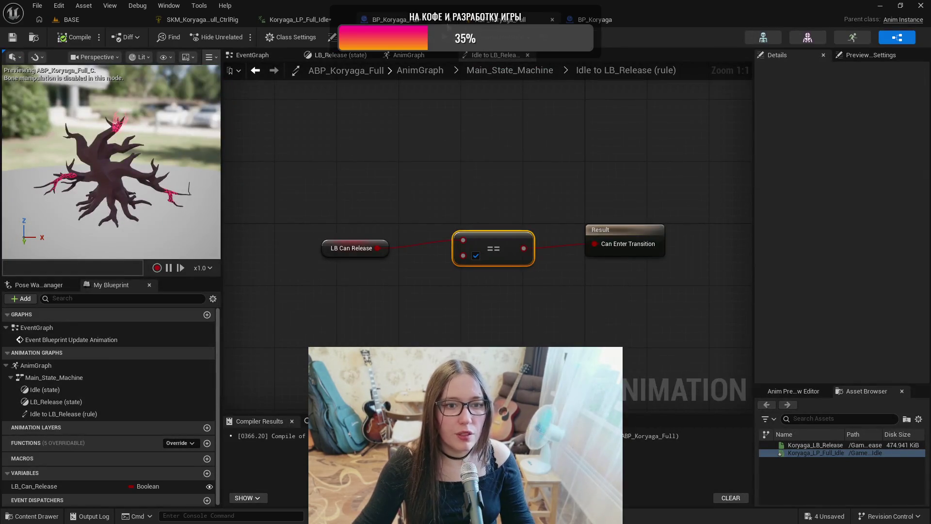
{"action": "left_click", "coordinate": [391, 20]}
{"action": "left_click_drag", "start_coordinate": [297, 343], "coordinate": [356, 301]}
{"action": "type", "text": "lb"}
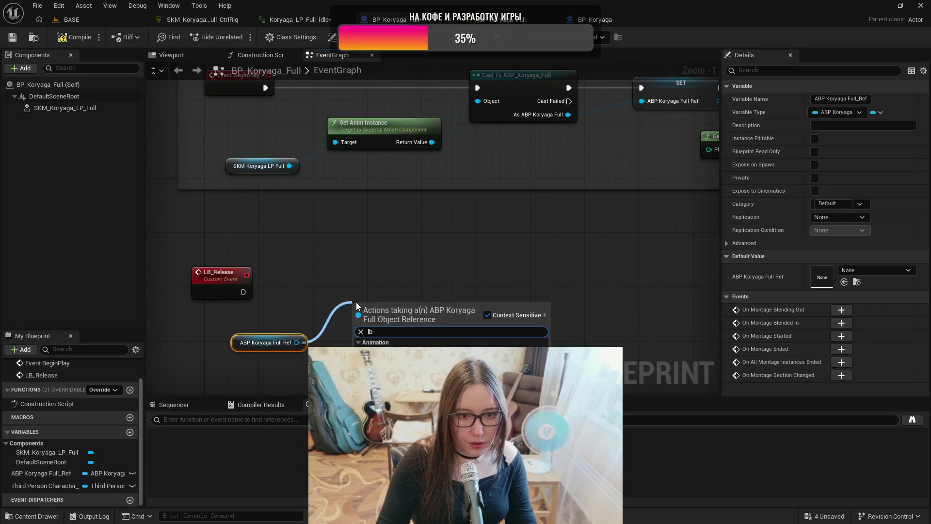
{"action": "key", "text": "Return"}
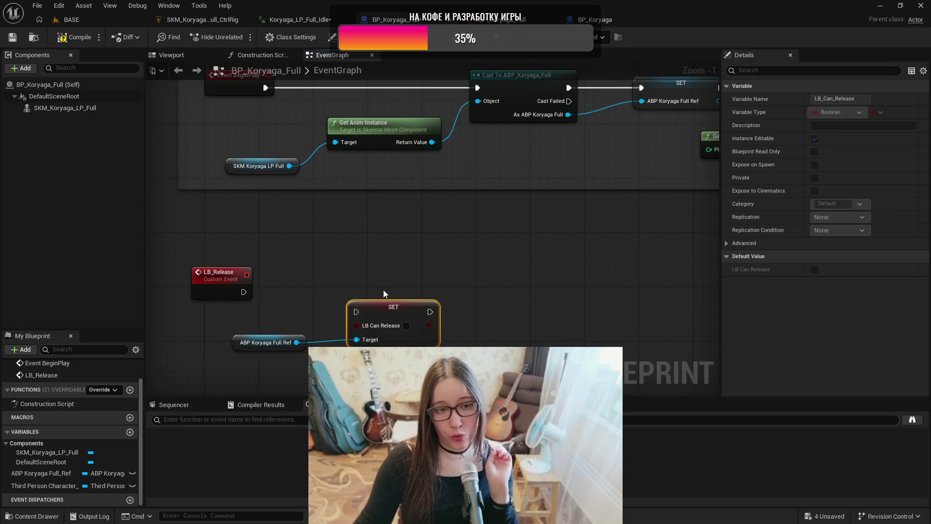
{"action": "mouse_move", "coordinate": [244, 292]}
{"action": "left_mouse_down"}
{"action": "mouse_move", "coordinate": [372, 315]}
{"action": "mouse_move", "coordinate": [359, 313]}
{"action": "mouse_move", "coordinate": [384, 287]}
{"action": "left_mouse_up"}
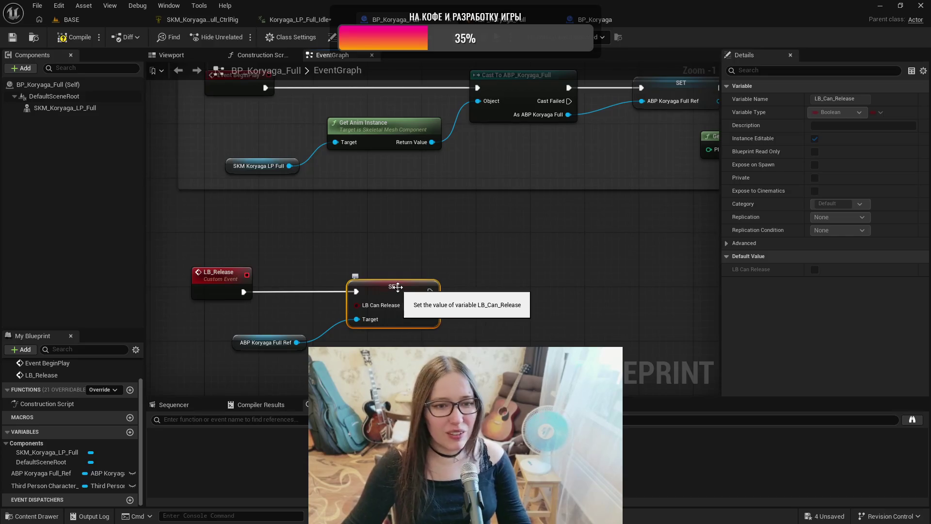
Step: Compile and save BP_Koryaga_Full, then return to the BASE level framed on the tree
{"action": "left_click_drag", "start_coordinate": [288, 384], "coordinate": [392, 257]}
{"action": "left_click", "coordinate": [73, 38]}
{"action": "left_click", "coordinate": [14, 39]}
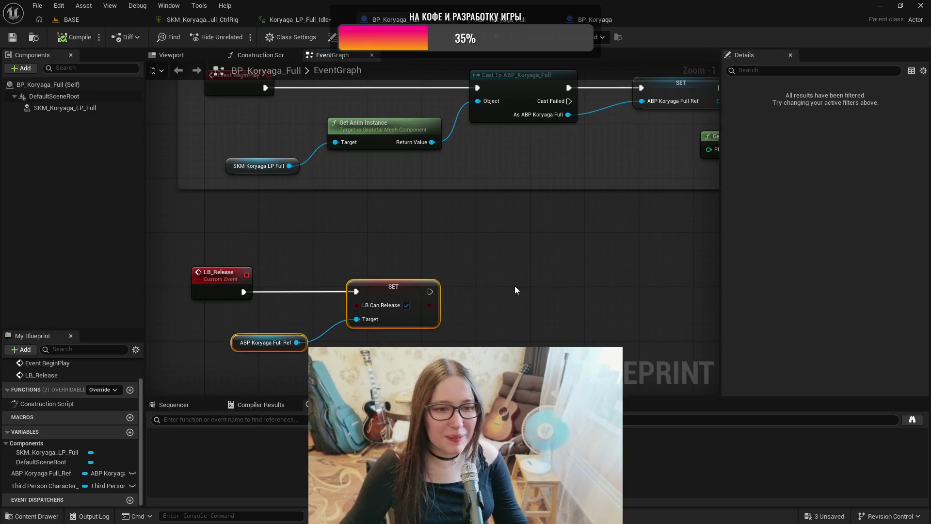
{"action": "left_click", "coordinate": [514, 286]}
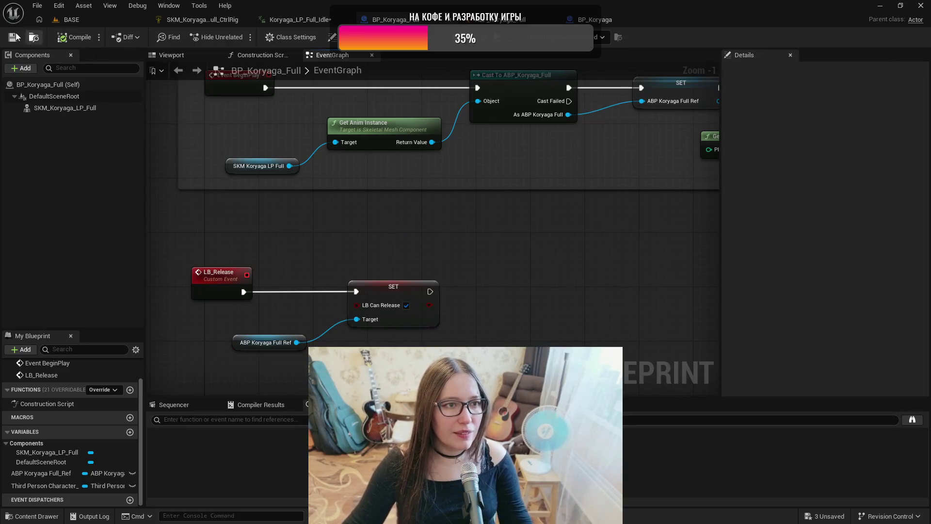
{"action": "left_click", "coordinate": [92, 20]}
{"action": "key", "text": "f"}
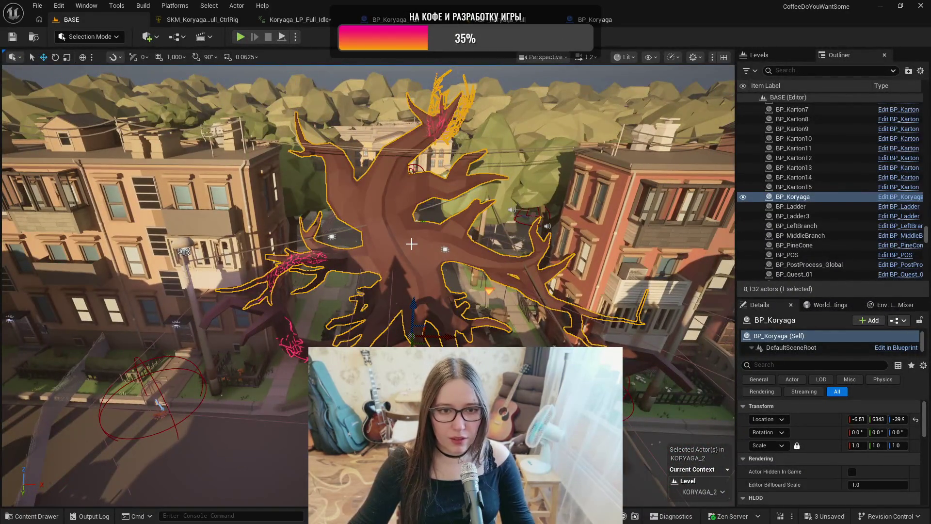
Step: Delete the BP_Koryaga actor despite its BP_LeftBranch reference, then save
{"action": "left_click", "coordinate": [771, 56]}
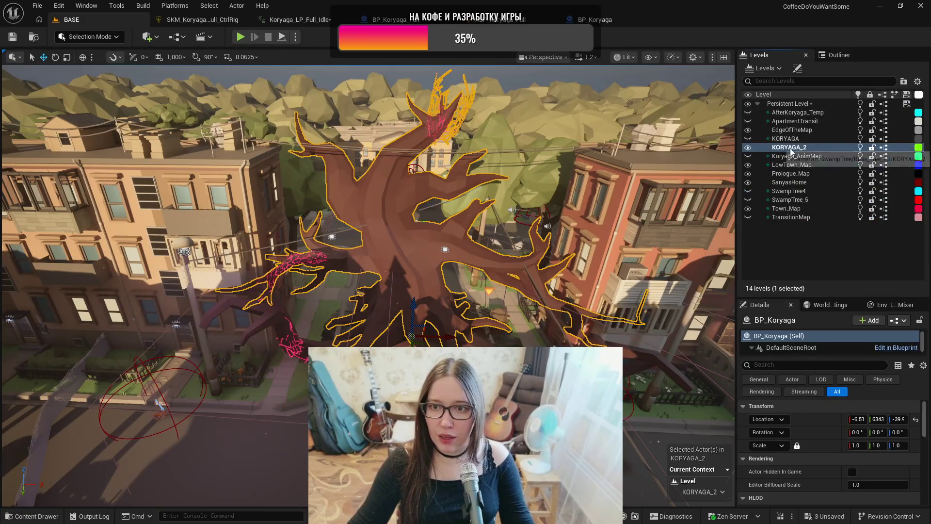
{"action": "left_click", "coordinate": [838, 55]}
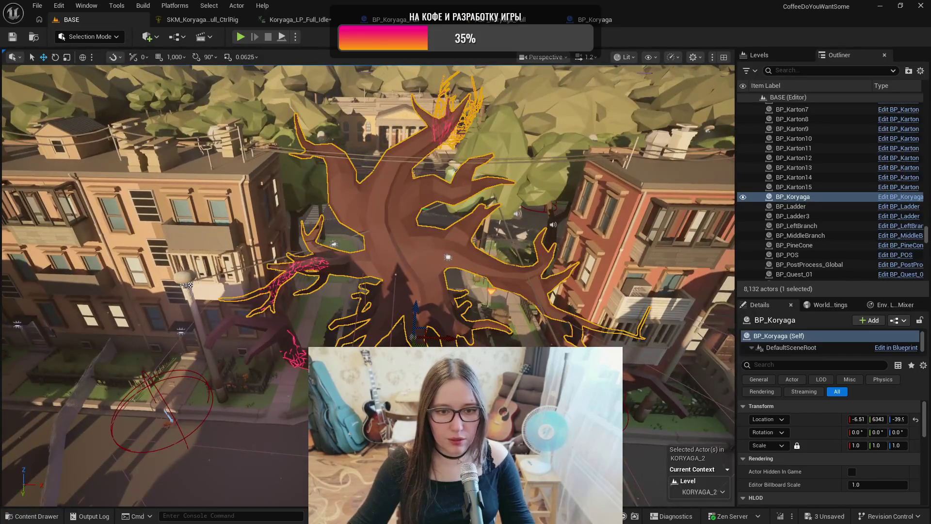
{"action": "left_click_drag", "start_coordinate": [410, 247], "coordinate": [410, 247]}
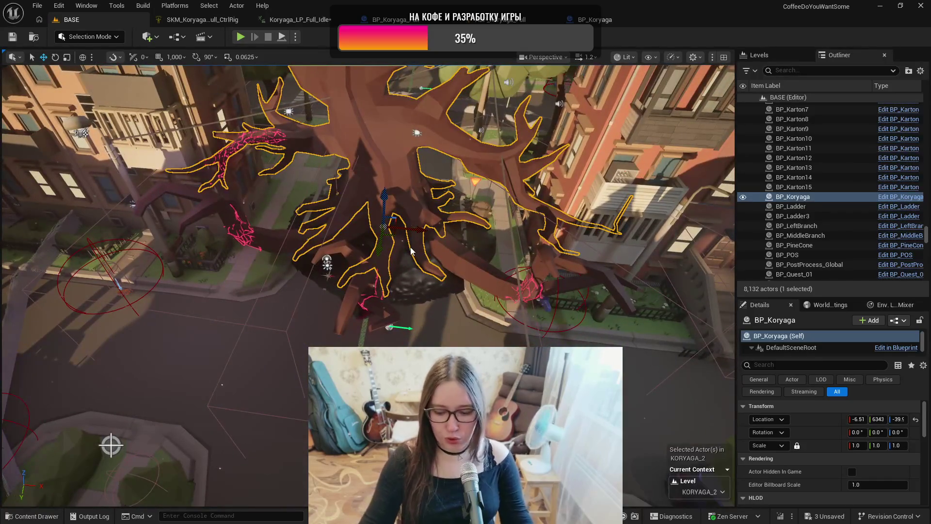
{"action": "key", "text": "Delete"}
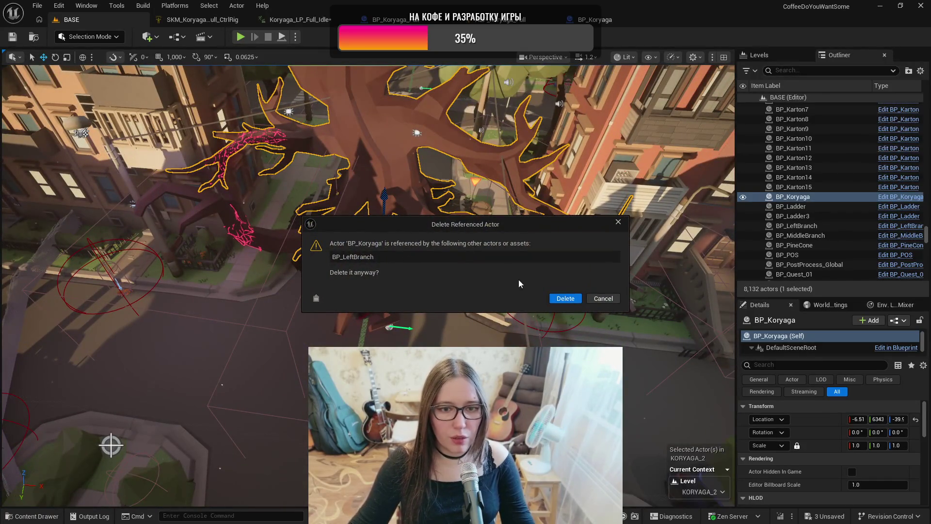
{"action": "left_click", "coordinate": [565, 299]}
{"action": "scroll", "coordinate": [566, 300], "scroll_direction": "up", "scroll_amount": 3}
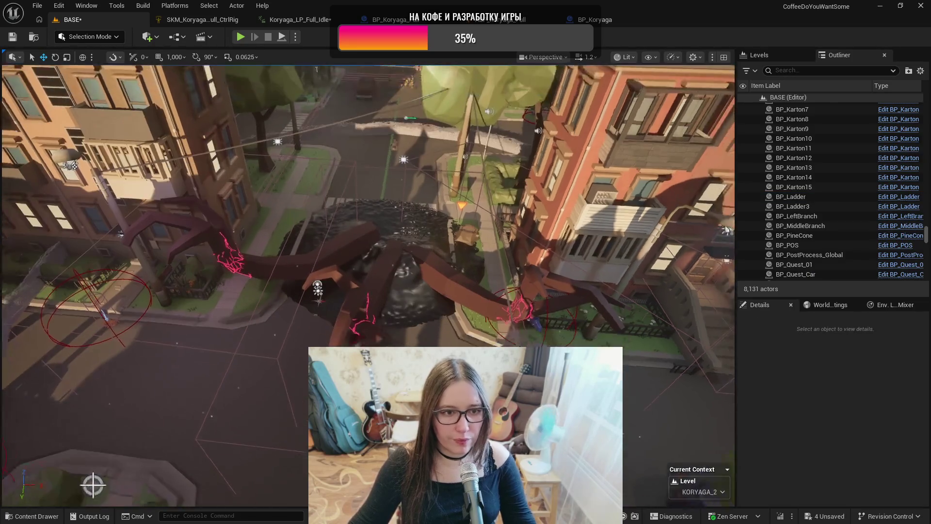
{"action": "key", "text": "ctrl+space"}
{"action": "key", "text": "ctrl+s"}
{"action": "left_click", "coordinate": [292, 413]}
Step: Drag BP_Koryaga_Full from the Boss_Tree_V4 folder into the viewport where the old tree stood
{"action": "right_click", "coordinate": [292, 413]}
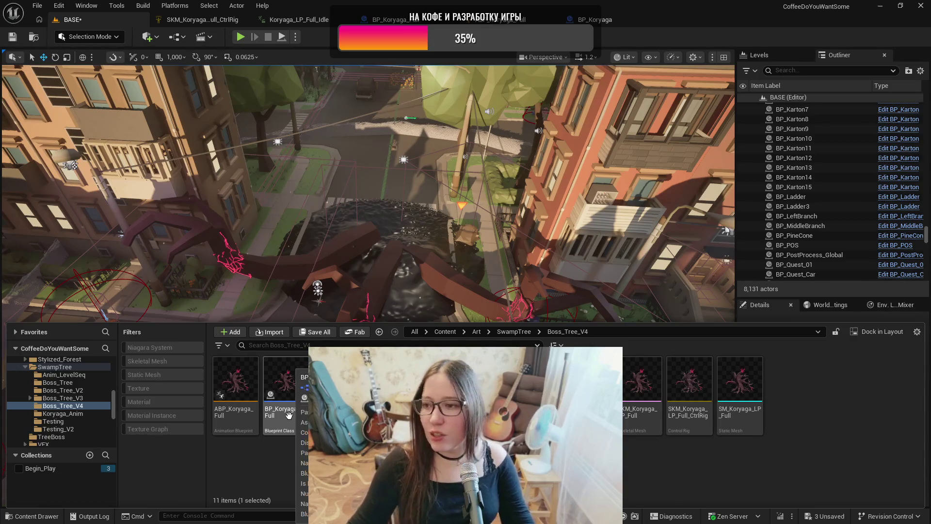
{"action": "right_click", "coordinate": [289, 411]}
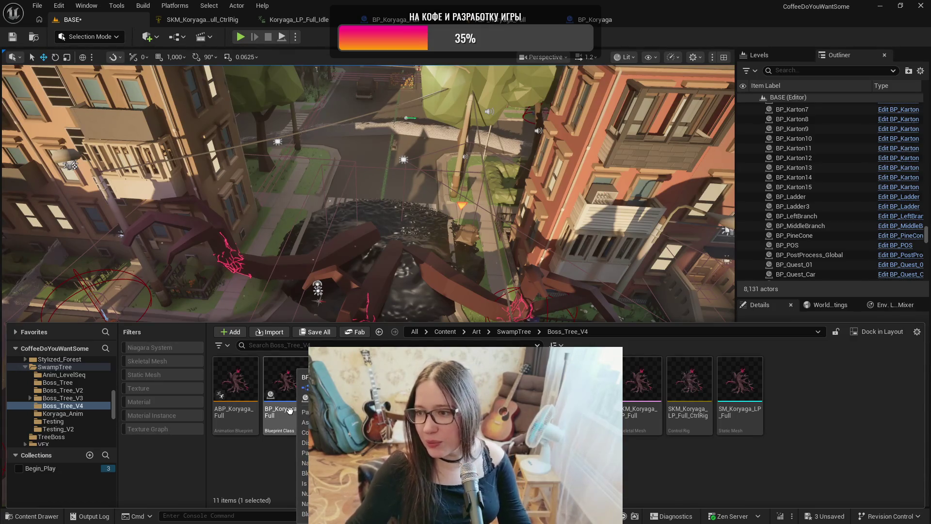
{"action": "right_click", "coordinate": [293, 411]}
{"action": "right_click", "coordinate": [289, 414]}
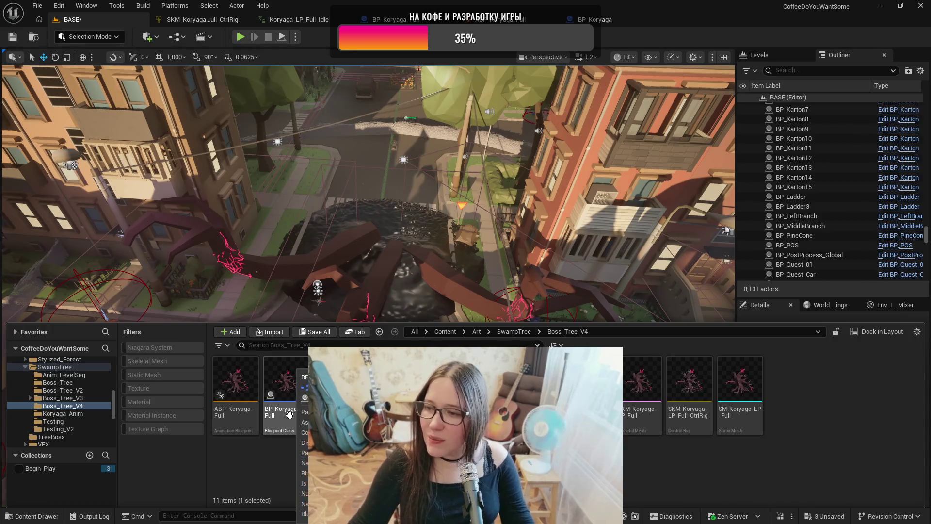
{"action": "left_click", "coordinate": [289, 414]}
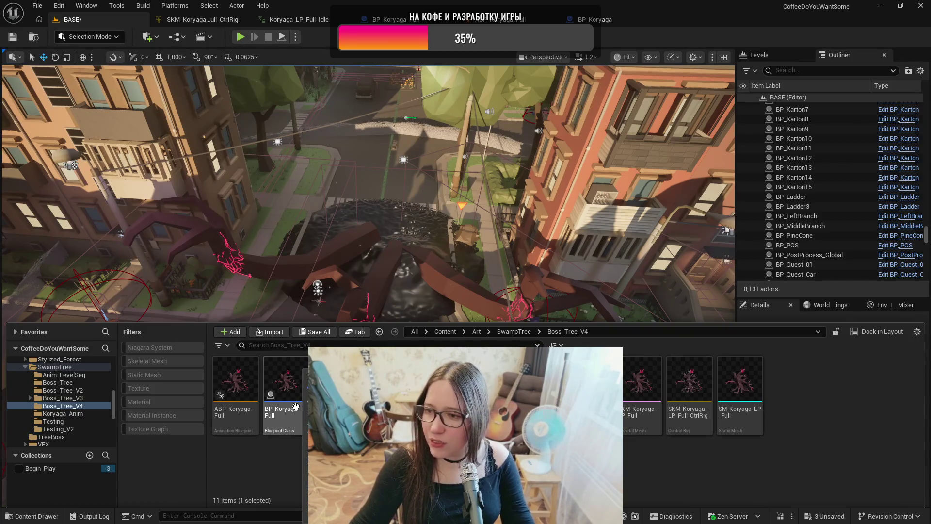
{"action": "left_click", "coordinate": [274, 426]}
{"action": "left_click_drag", "start_coordinate": [273, 425], "coordinate": [372, 243]}
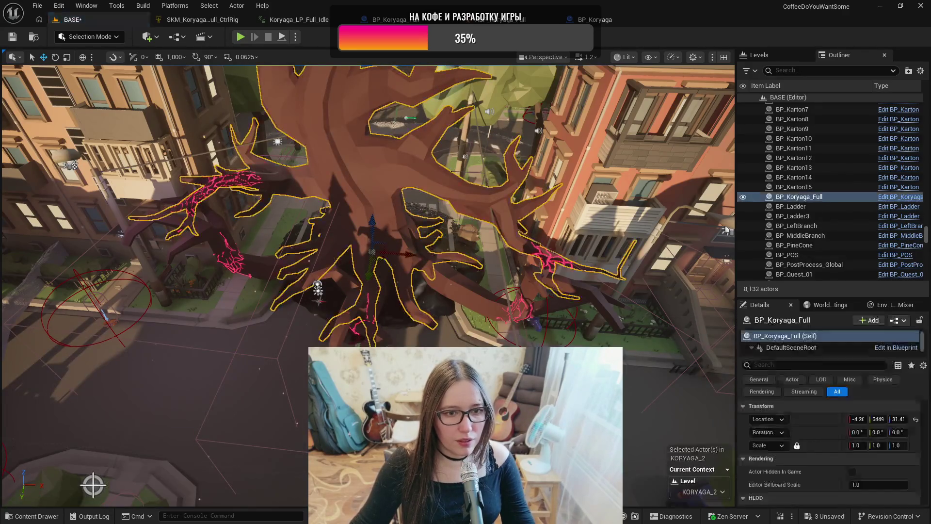
{"action": "left_click_drag", "start_coordinate": [726, 229], "coordinate": [633, 269]}
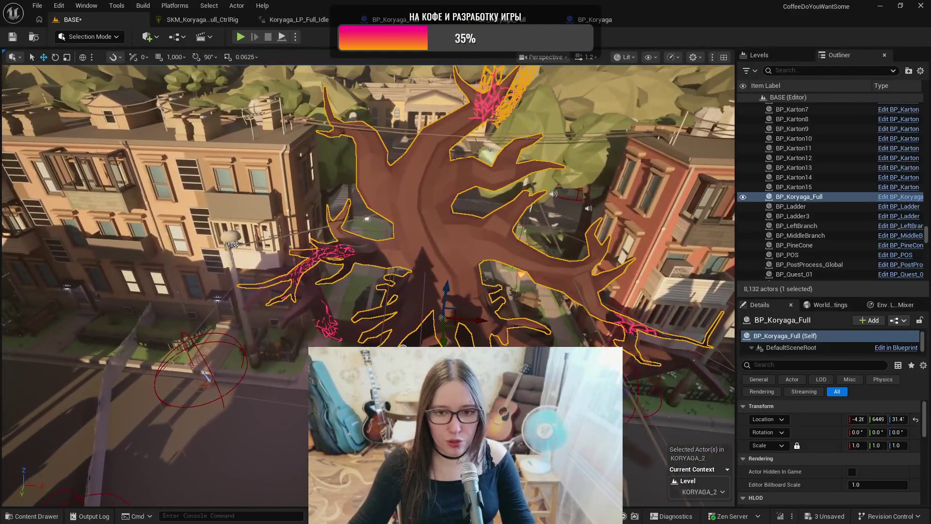
Step: Hide Koryaga_AnimMap in the Levels list, keep KORYAGA_2 visible, and select the placed tree
{"action": "left_click", "coordinate": [767, 55]}
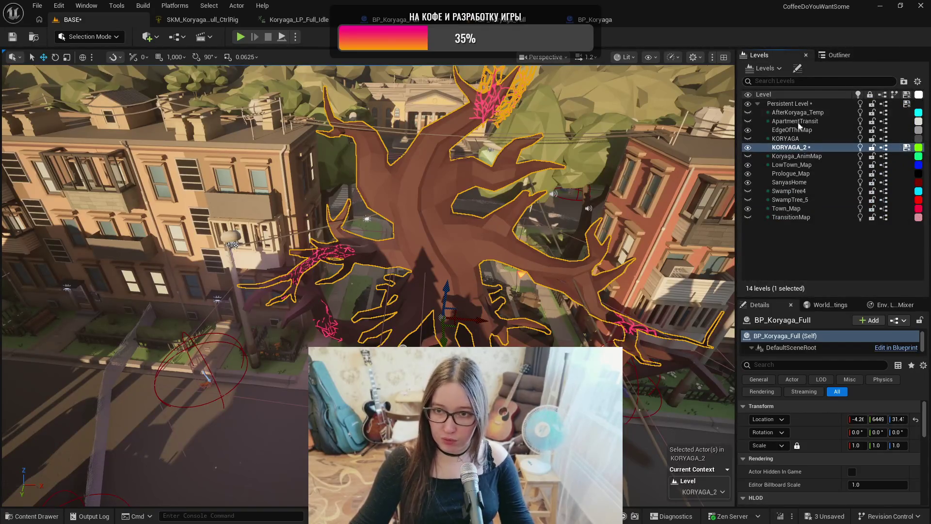
{"action": "left_click", "coordinate": [747, 148]}
{"action": "left_click", "coordinate": [790, 157]}
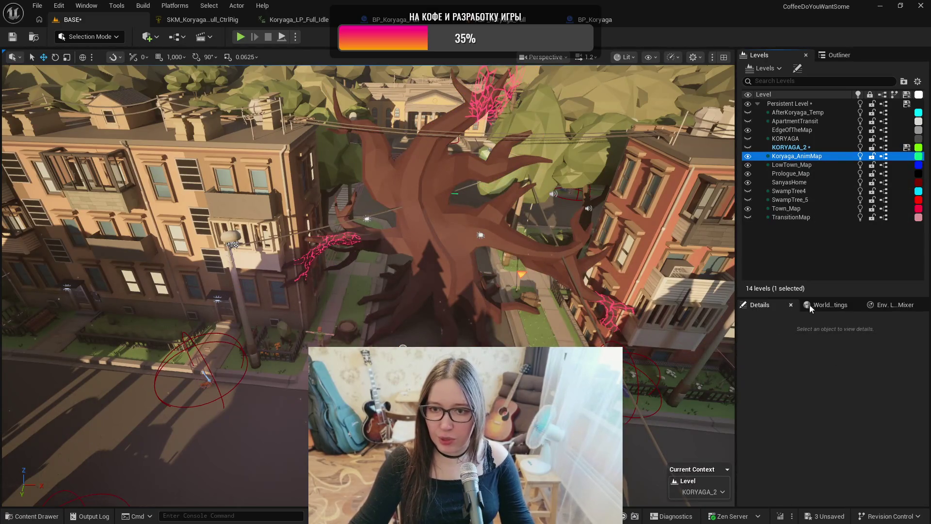
{"action": "double_click", "coordinate": [791, 157]}
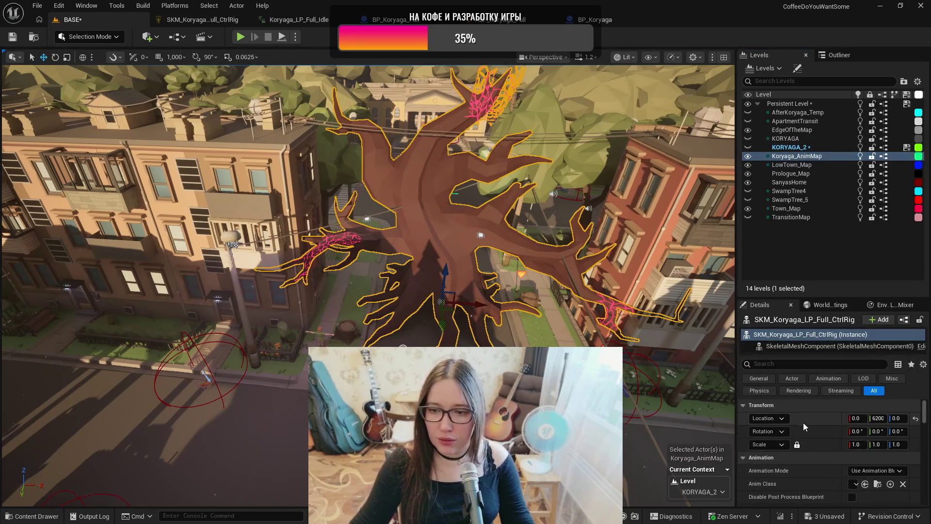
{"action": "left_click", "coordinate": [749, 158]}
{"action": "left_click", "coordinate": [748, 147]}
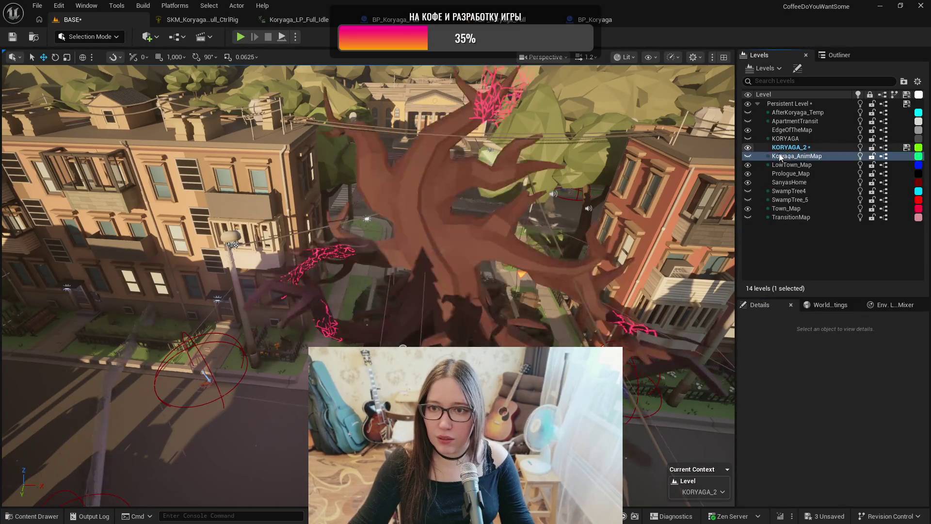
{"action": "left_click", "coordinate": [790, 148]}
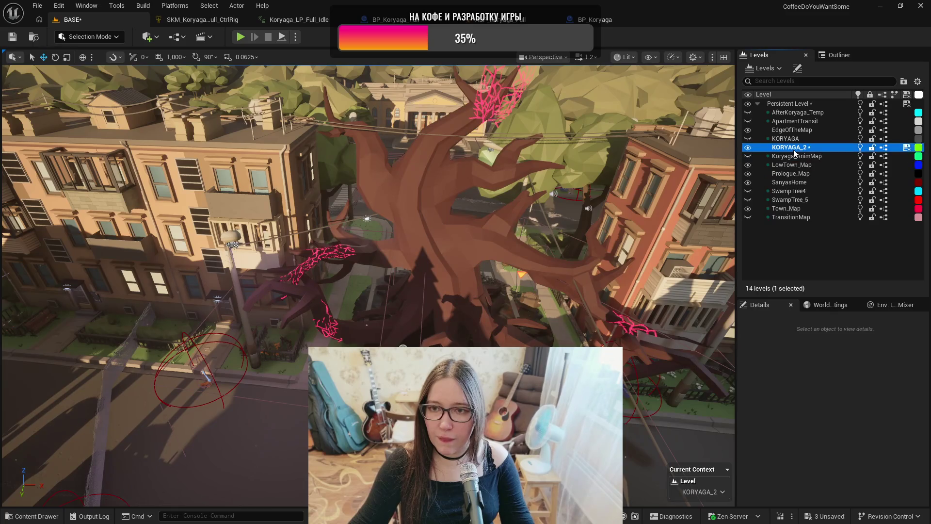
{"action": "left_click", "coordinate": [461, 255]}
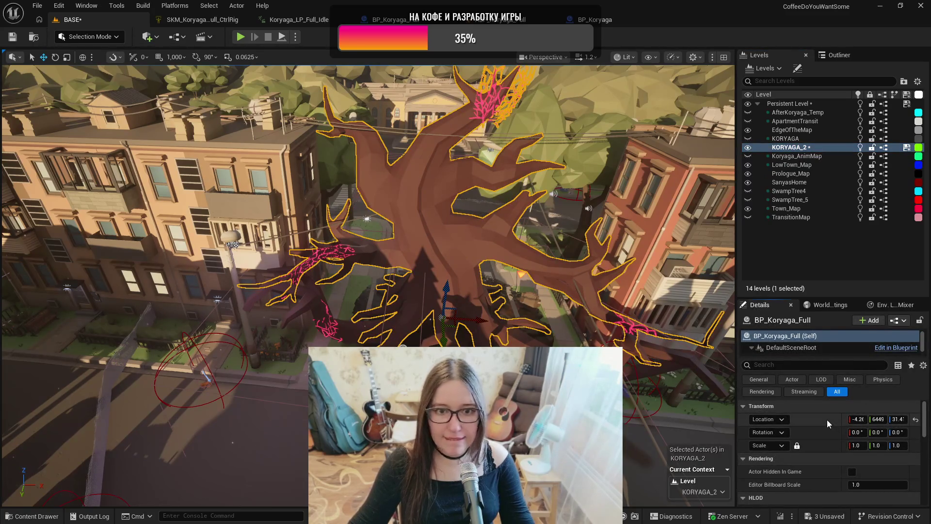
Step: Set the tree's location to 0, 6200, 0, then focus BP_LeftBranch and open its blueprint
{"action": "key", "text": "ctrl+v"}
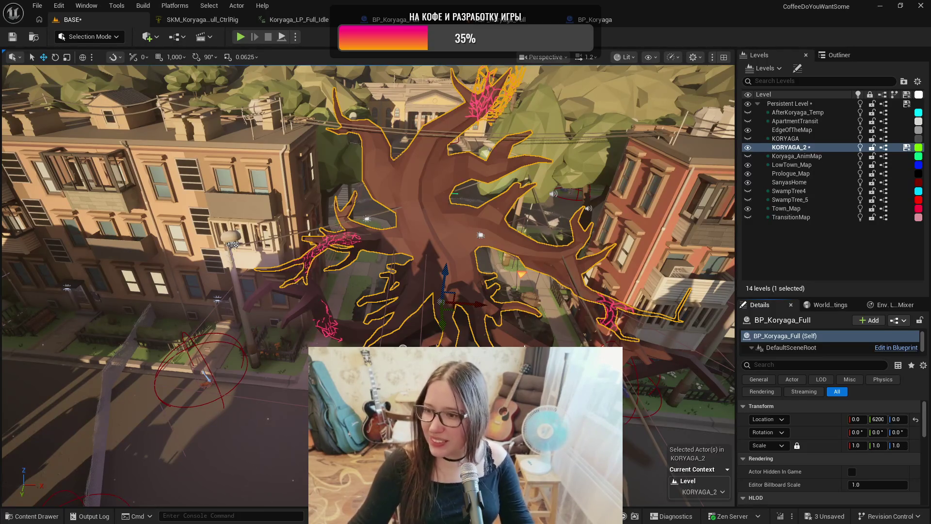
{"action": "mouse_move", "coordinate": [524, 344]}
{"action": "left_mouse_down"}
{"action": "mouse_move", "coordinate": [121, 430]}
{"action": "mouse_move", "coordinate": [62, 426]}
{"action": "mouse_move", "coordinate": [87, 386]}
{"action": "left_mouse_up"}
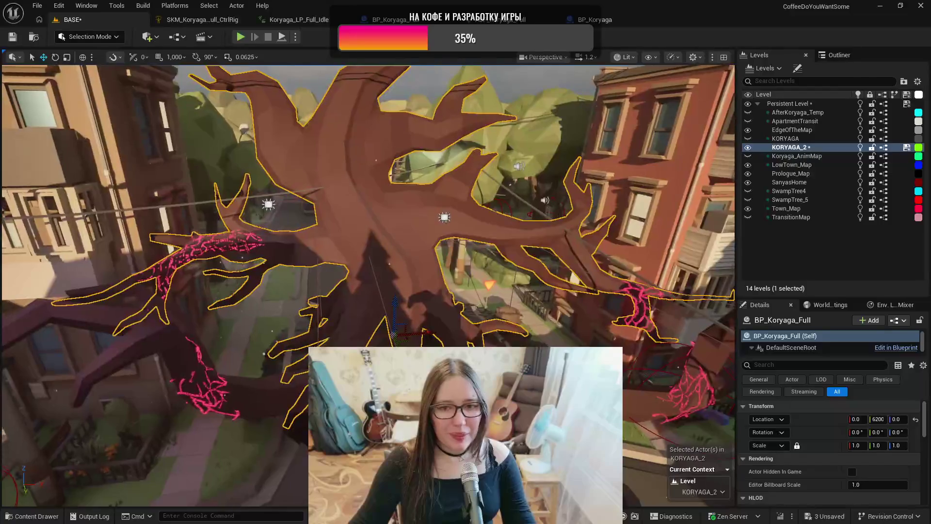
{"action": "left_click", "coordinate": [278, 391]}
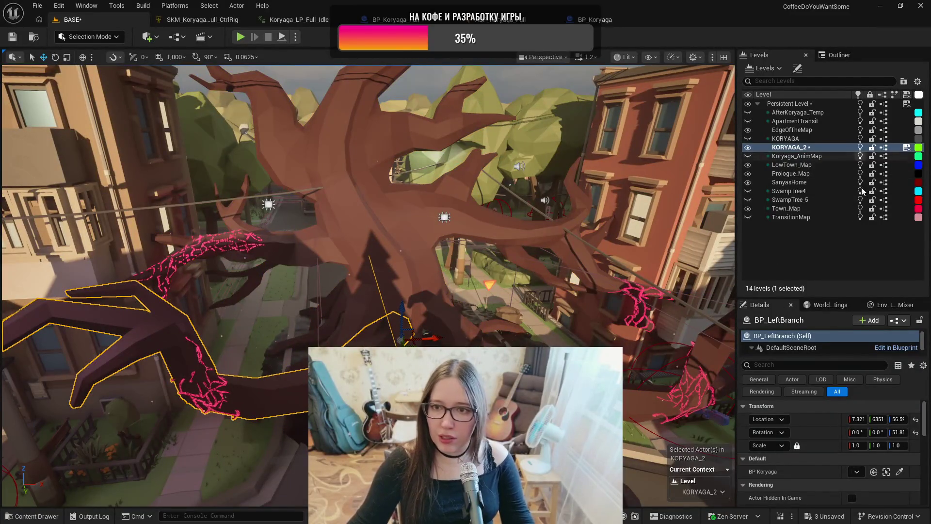
{"action": "key", "text": "f"}
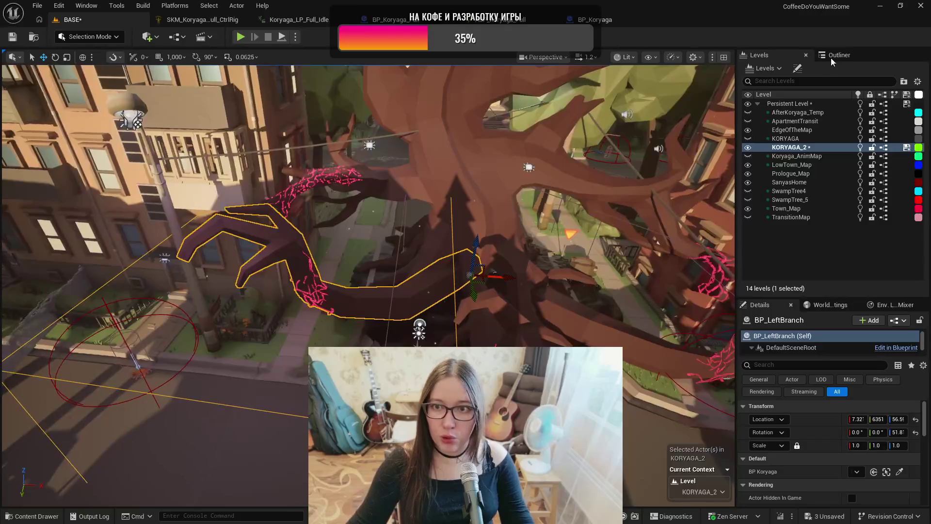
{"action": "left_click", "coordinate": [831, 57]}
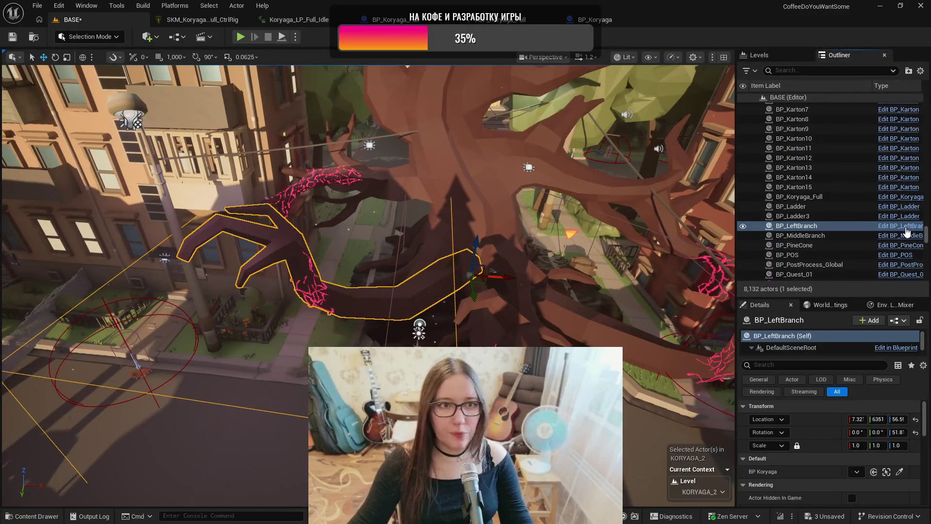
{"action": "left_click", "coordinate": [884, 226]}
Step: Review the existing variables, then add a new variable named BP_Koryaga_Full
{"action": "scroll", "coordinate": [255, 343], "scroll_direction": "up", "scroll_amount": 2}
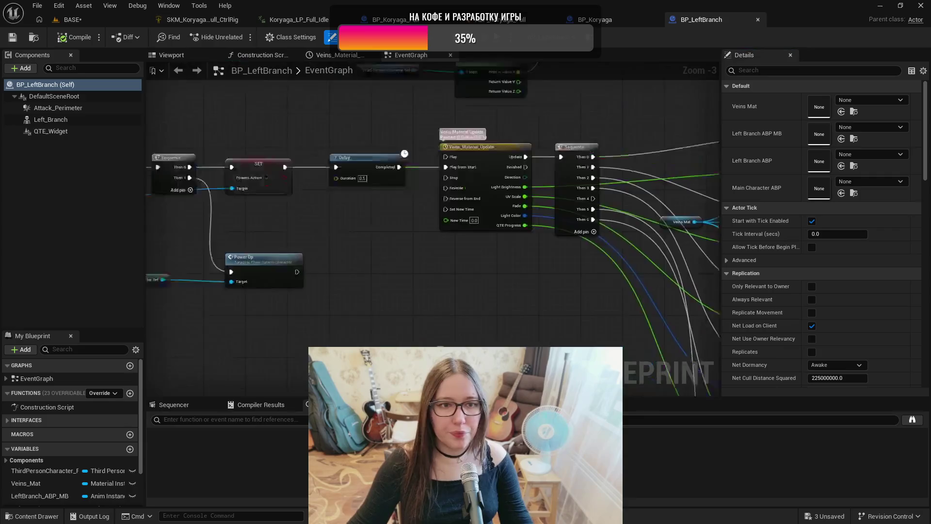
{"action": "left_click", "coordinate": [42, 497]}
{"action": "scroll", "coordinate": [71, 490], "scroll_direction": "down", "scroll_amount": 3}
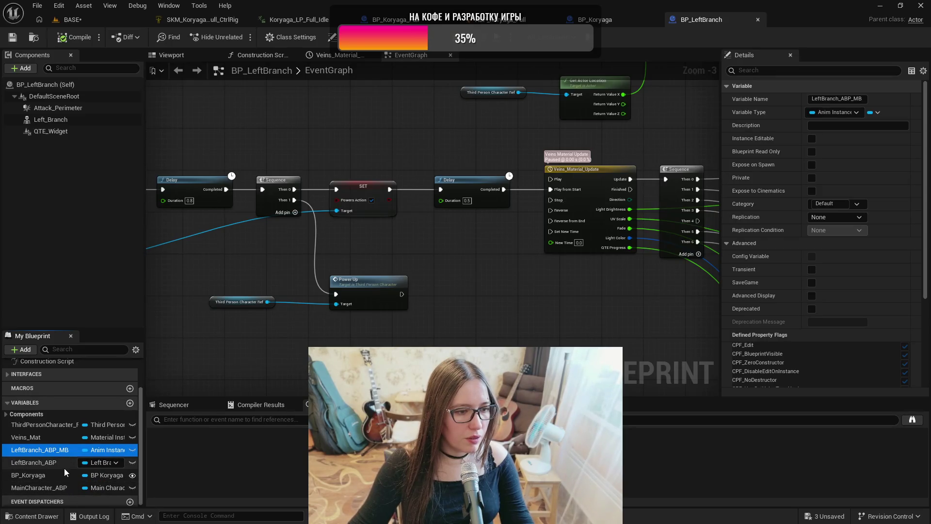
{"action": "left_click", "coordinate": [54, 474]}
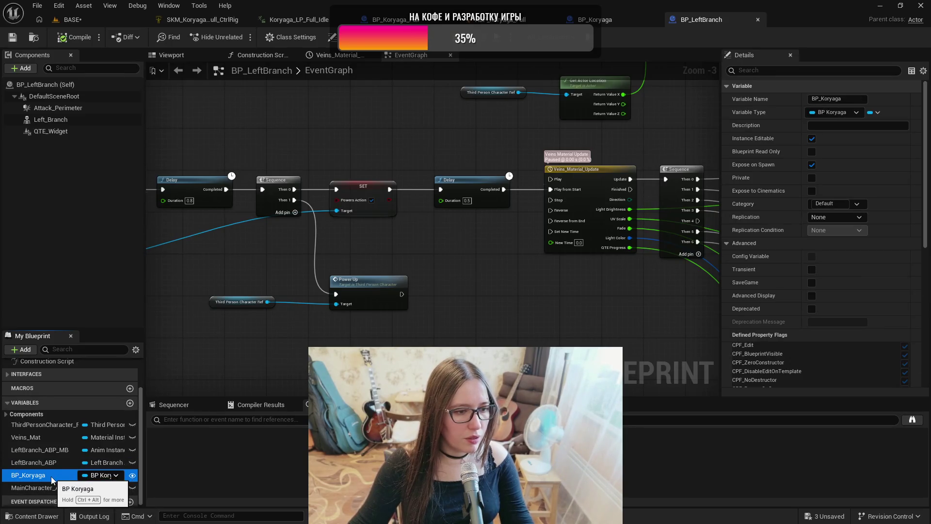
{"action": "left_click", "coordinate": [129, 403]}
{"action": "type", "text": "BP_"}
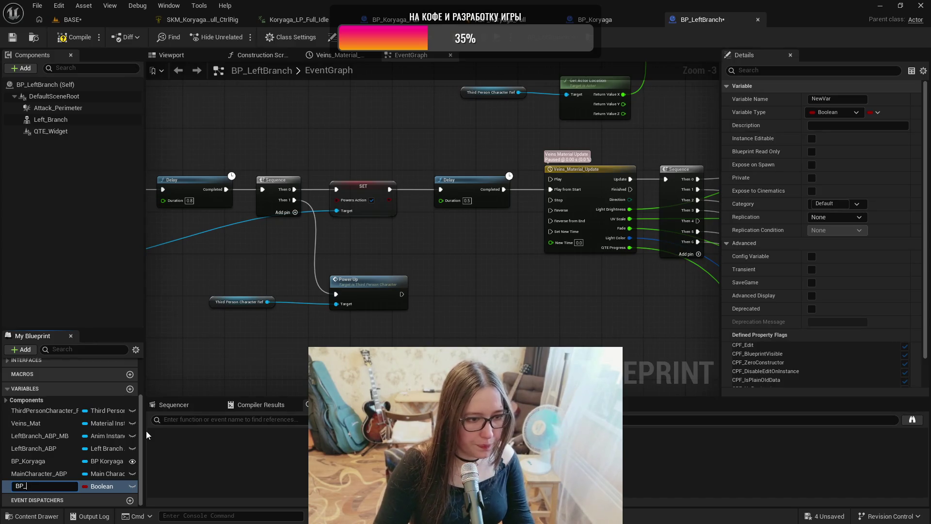
{"action": "type", "text": "Ko"}
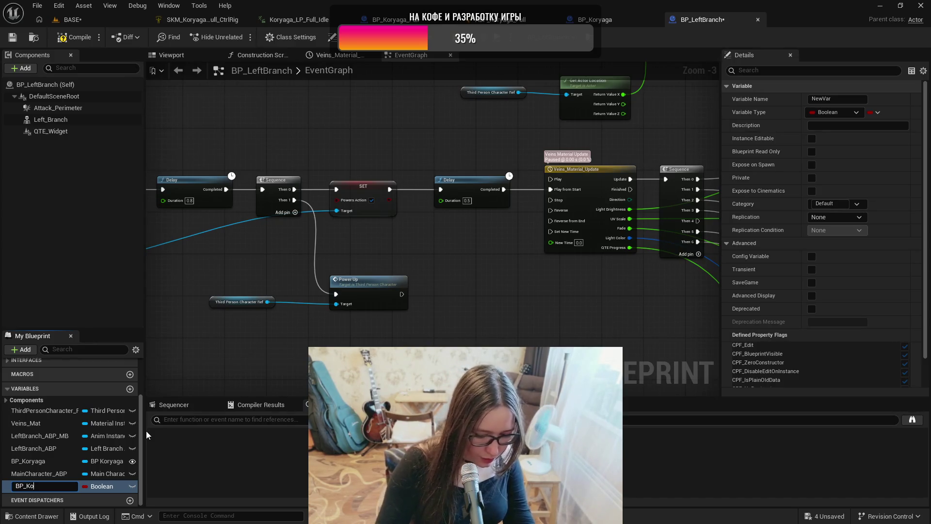
{"action": "type", "text": "ryaga_Full"}
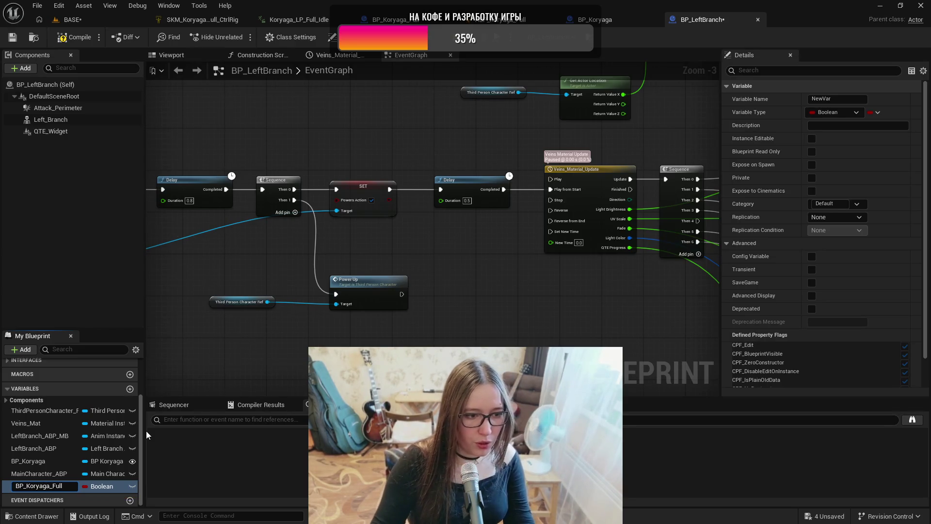
{"action": "key", "text": "Return"}
Step: Type it as a BP Koryaga Full Object Reference, make it instance-editable, and compile
{"action": "left_click", "coordinate": [103, 487]}
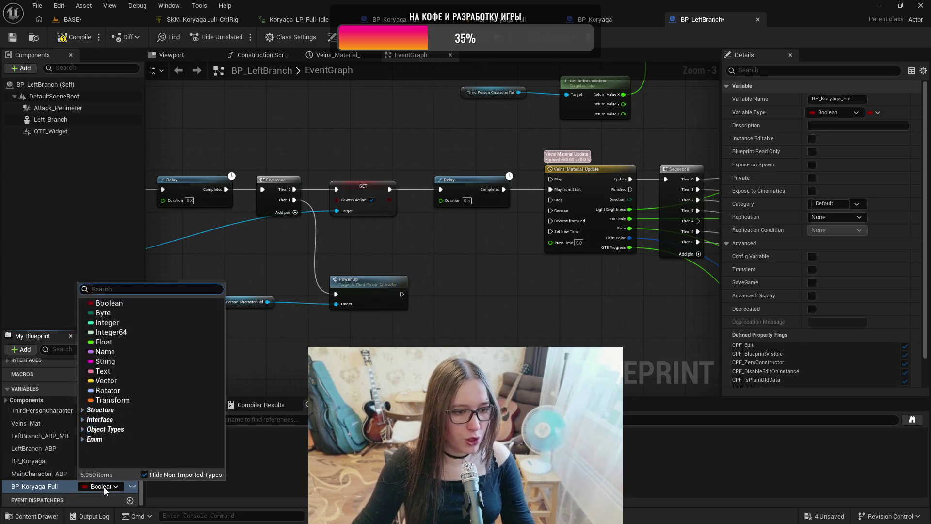
{"action": "type", "text": "BP"}
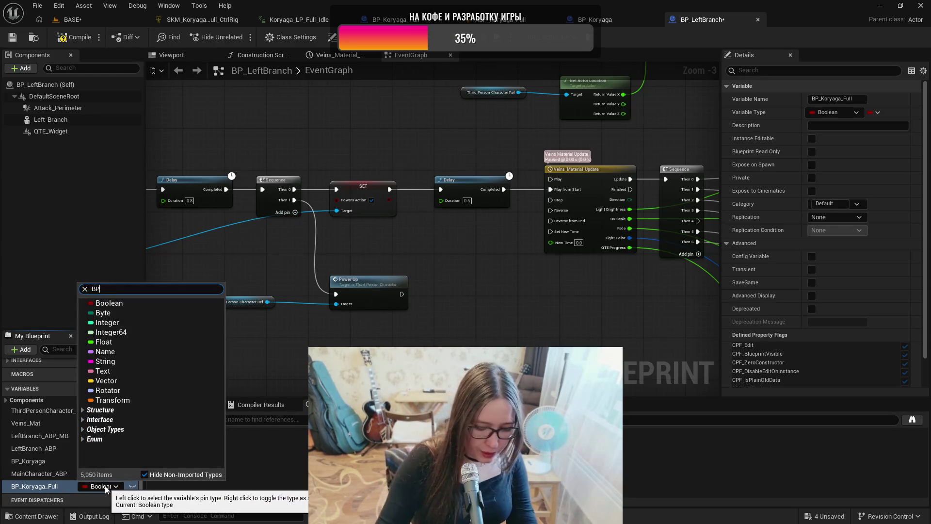
{"action": "type", "text": "_"}
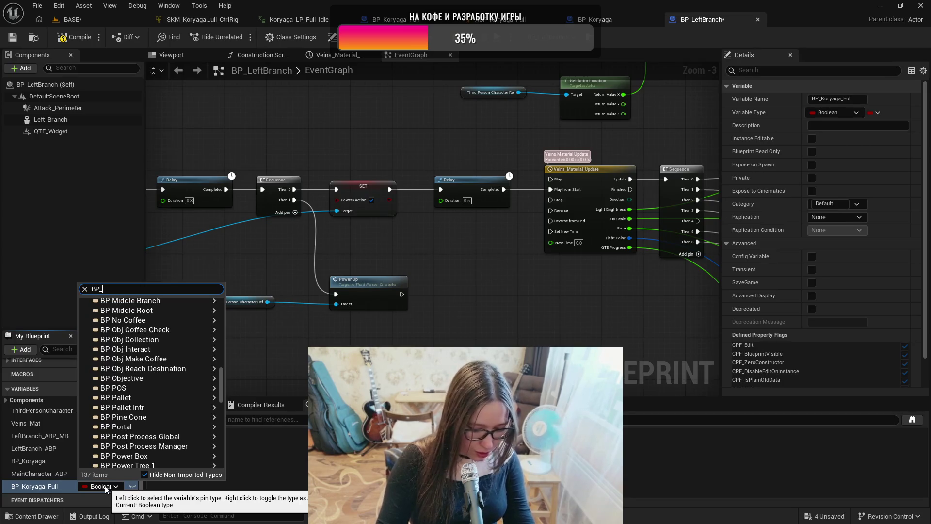
{"action": "type", "text": "Korya"}
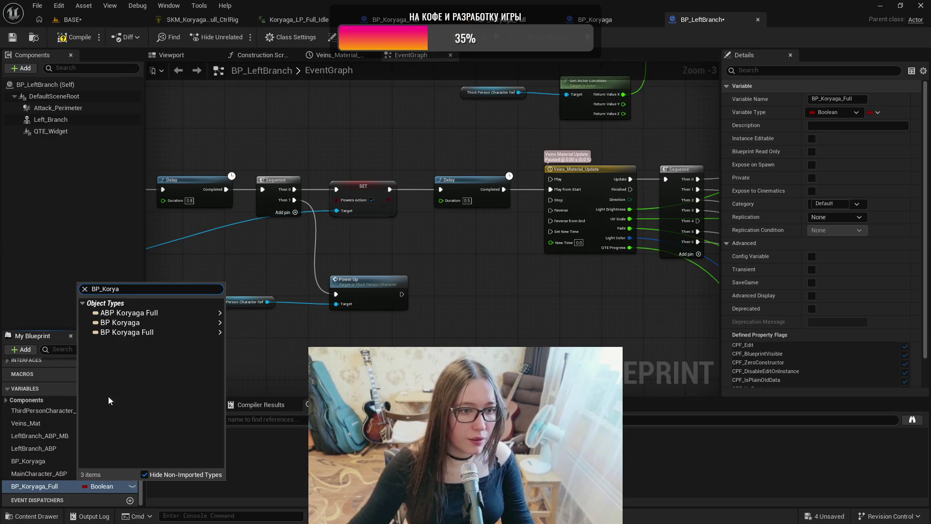
{"action": "mouse_move", "coordinate": [154, 333]}
{"action": "left_click", "coordinate": [252, 335]}
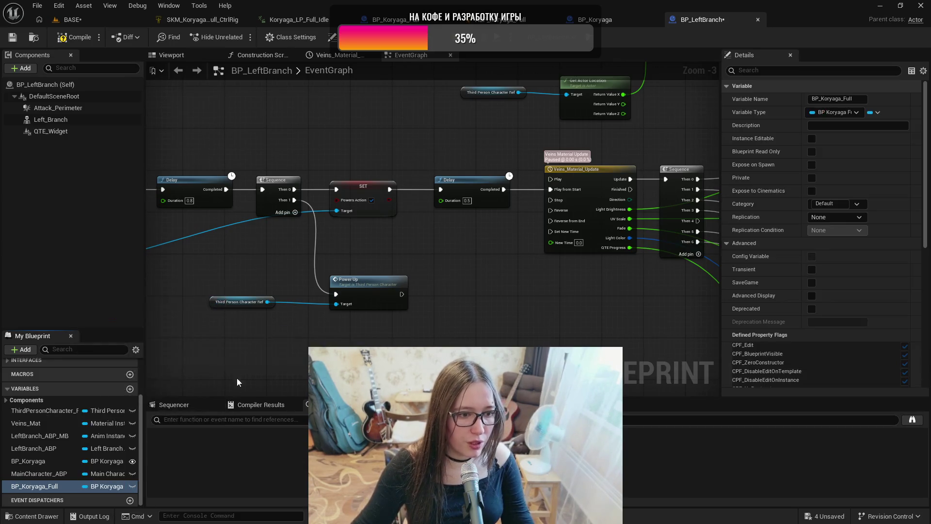
{"action": "left_click", "coordinate": [132, 486]}
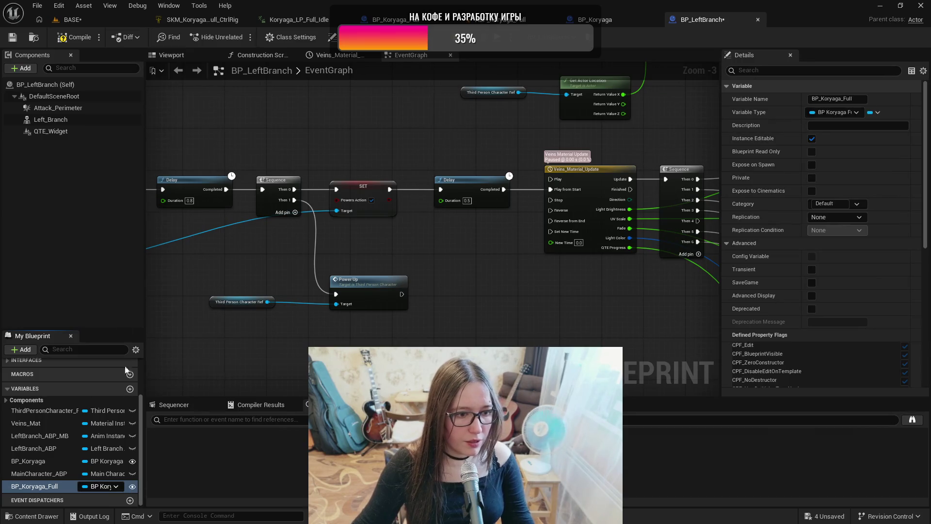
{"action": "left_click", "coordinate": [70, 39]}
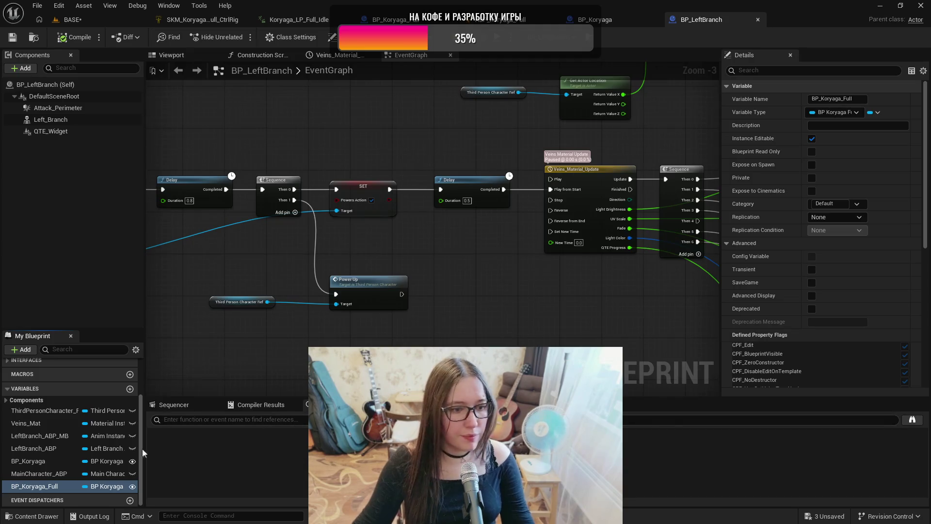
Step: Find references to BP_Koryaga and center the graph on its getter feeding the Left Arm call
{"action": "right_click", "coordinate": [41, 461]}
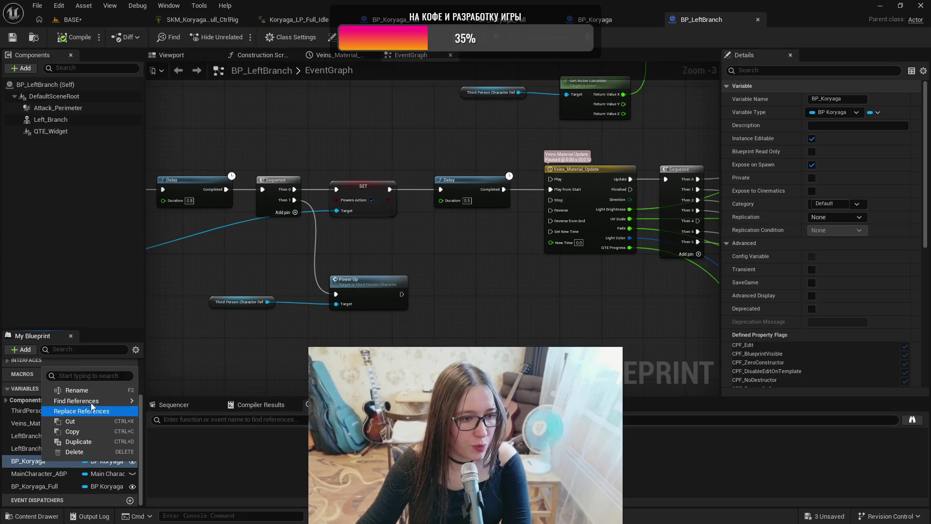
{"action": "mouse_move", "coordinate": [90, 403]}
{"action": "left_click", "coordinate": [177, 403]}
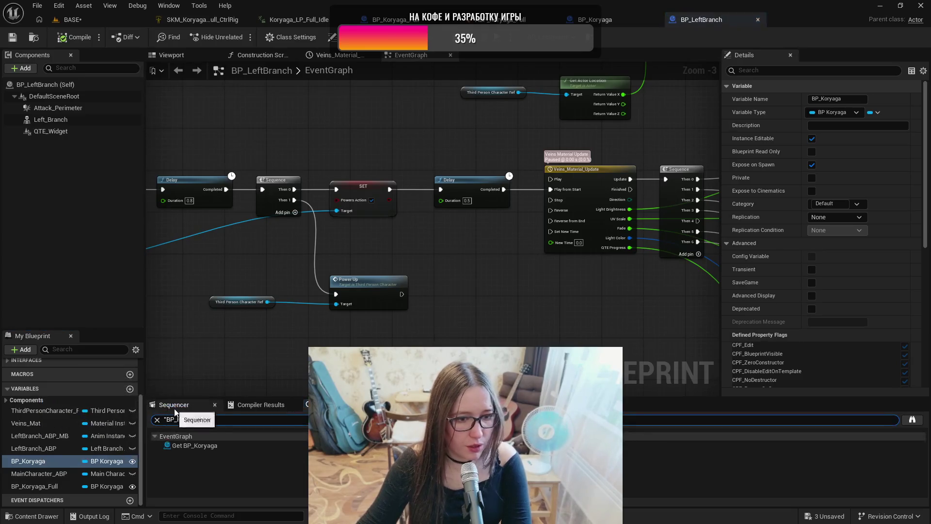
{"action": "left_click", "coordinate": [204, 449]}
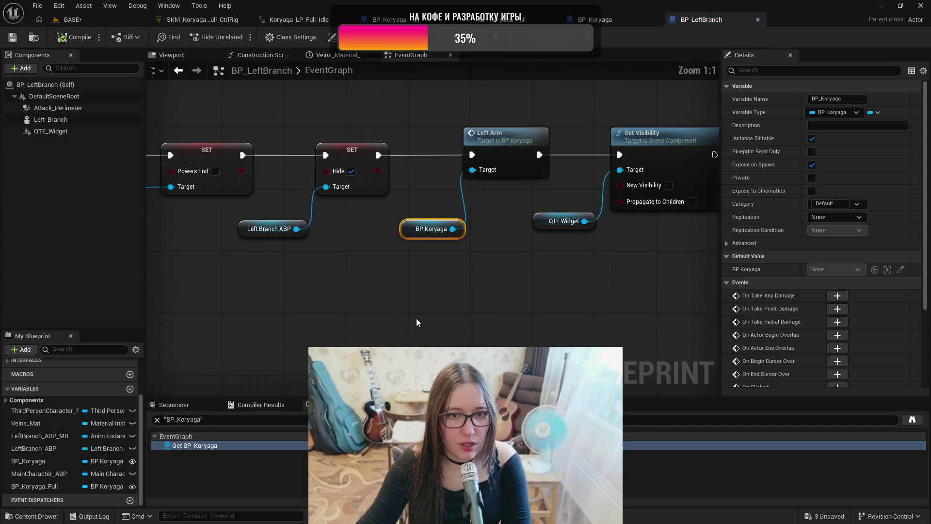
{"action": "mouse_move", "coordinate": [475, 298]}
{"action": "left_mouse_down"}
{"action": "mouse_move", "coordinate": [447, 328]}
{"action": "mouse_move", "coordinate": [402, 298]}
{"action": "left_mouse_up"}
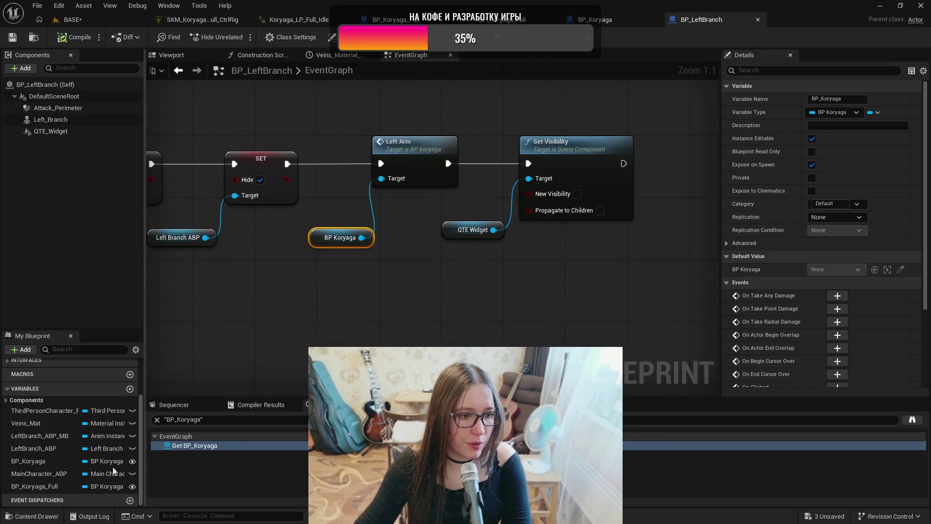
Step: Place a BP_Koryaga_Full getter and add an LB Release call from it, after checking that event exists
{"action": "left_click_drag", "start_coordinate": [62, 489], "coordinate": [418, 307]}
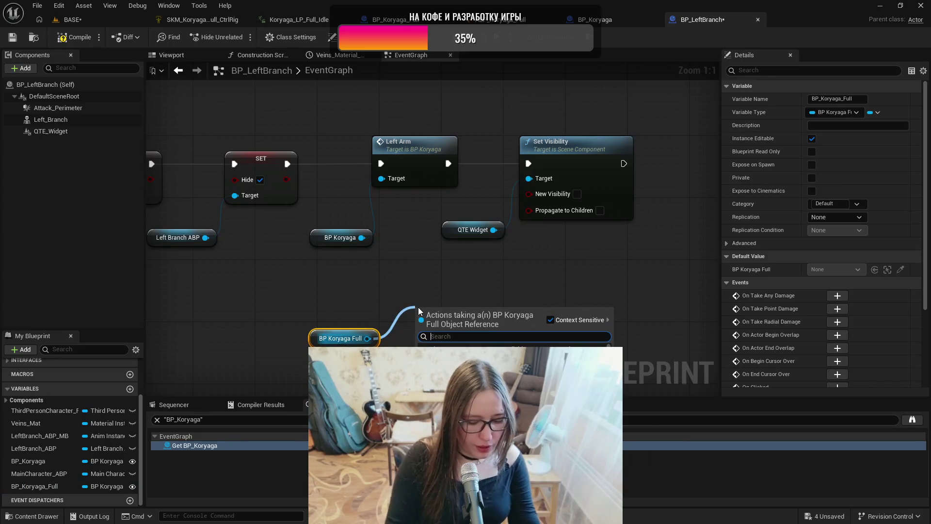
{"action": "type", "text": "LP"}
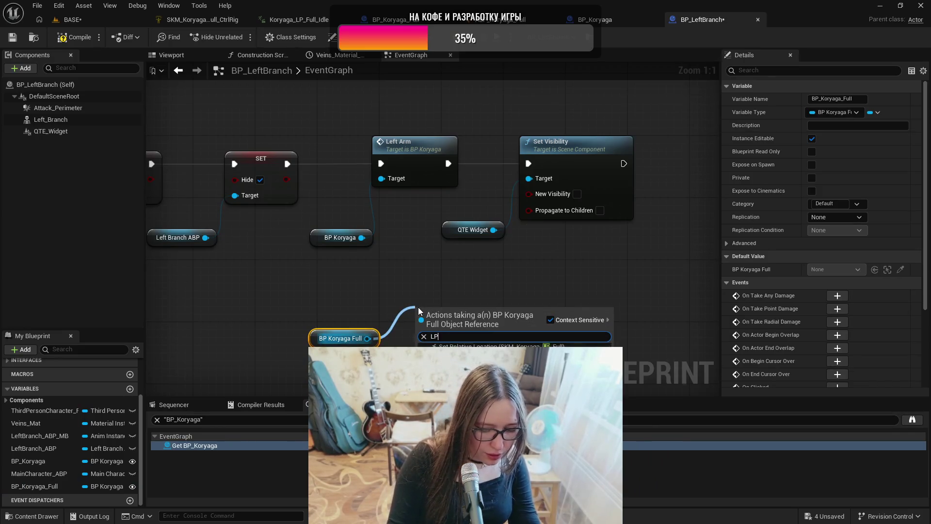
{"action": "type", "text": "_Re"}
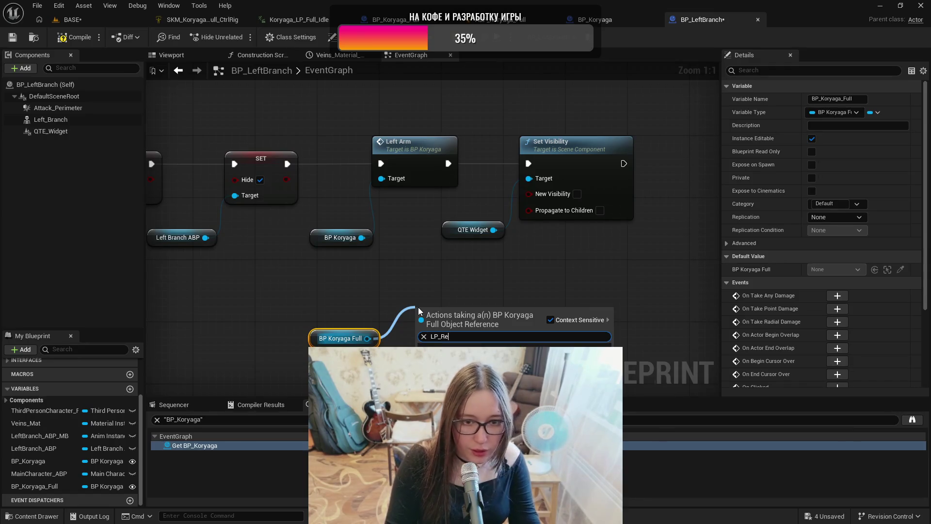
{"action": "left_click", "coordinate": [388, 20]}
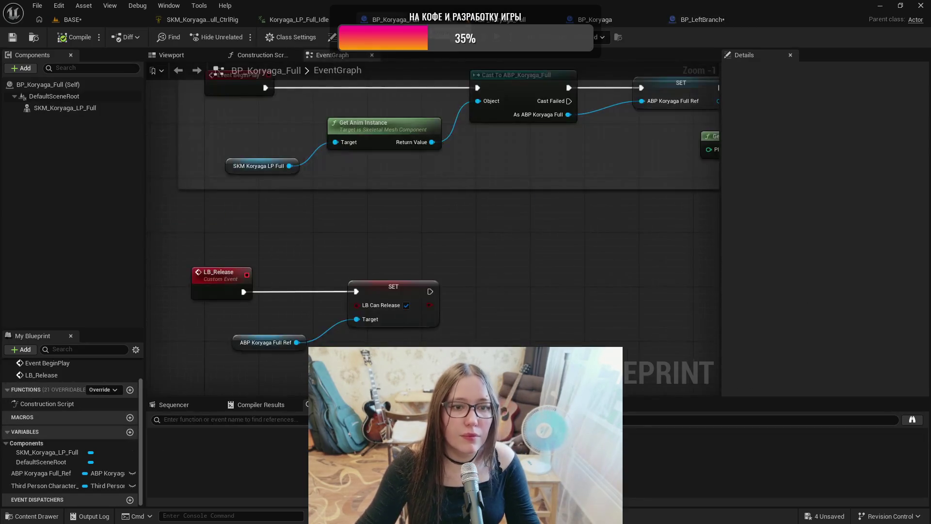
{"action": "left_click", "coordinate": [689, 19]}
{"action": "left_click_drag", "start_coordinate": [367, 338], "coordinate": [474, 283]}
{"action": "type", "text": "lb"}
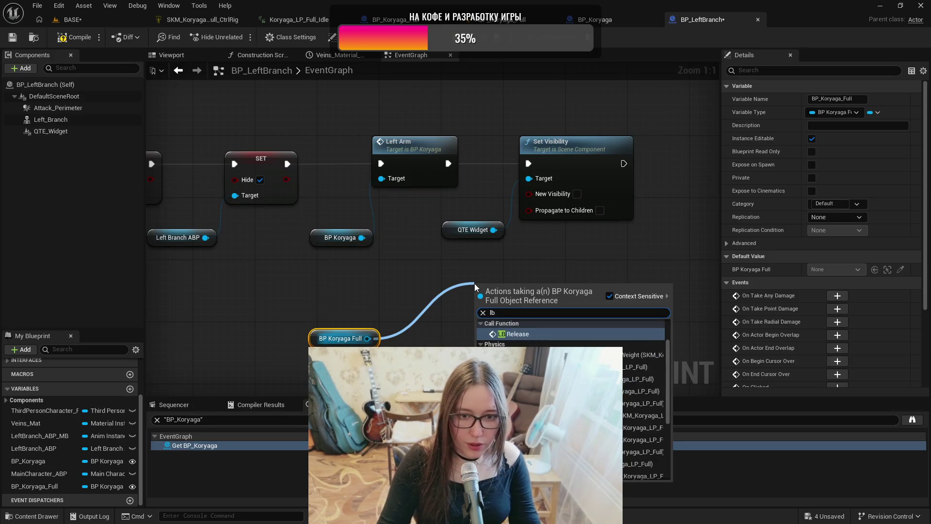
{"action": "key", "text": "Return"}
Step: Delete the old Left Arm call and getter, wire LB Release between SET and Set Visibility, then compile and save
{"action": "left_click_drag", "start_coordinate": [372, 275], "coordinate": [398, 136]}
{"action": "key", "text": "Delete"}
{"action": "mouse_move", "coordinate": [526, 291]}
{"action": "left_mouse_down"}
{"action": "mouse_move", "coordinate": [435, 223]}
{"action": "mouse_move", "coordinate": [418, 142]}
{"action": "left_mouse_up"}
{"action": "left_click_drag", "start_coordinate": [288, 163], "coordinate": [375, 163]}
{"action": "left_click_drag", "start_coordinate": [452, 163], "coordinate": [531, 164]}
{"action": "mouse_move", "coordinate": [356, 331]}
{"action": "left_mouse_down"}
{"action": "mouse_move", "coordinate": [354, 259]}
{"action": "mouse_move", "coordinate": [332, 245]}
{"action": "left_mouse_up"}
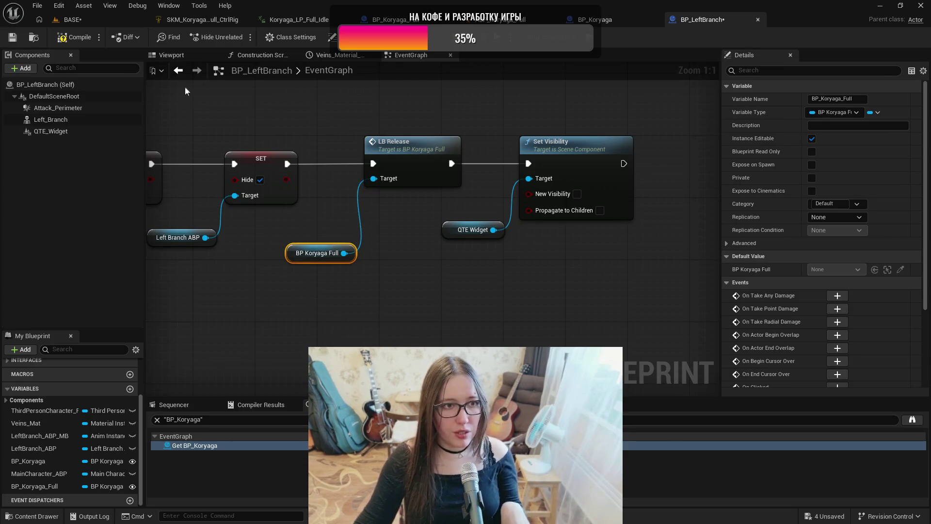
{"action": "left_click", "coordinate": [66, 39]}
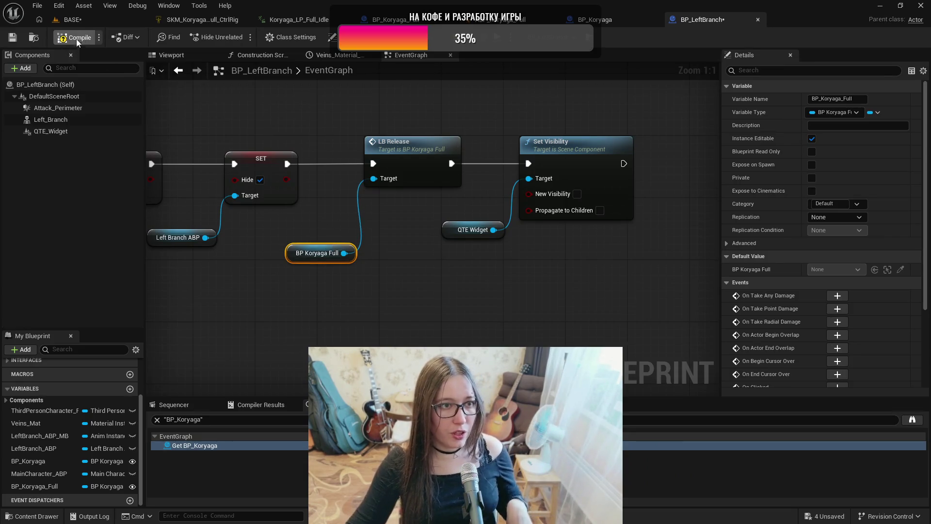
{"action": "left_click", "coordinate": [13, 37]}
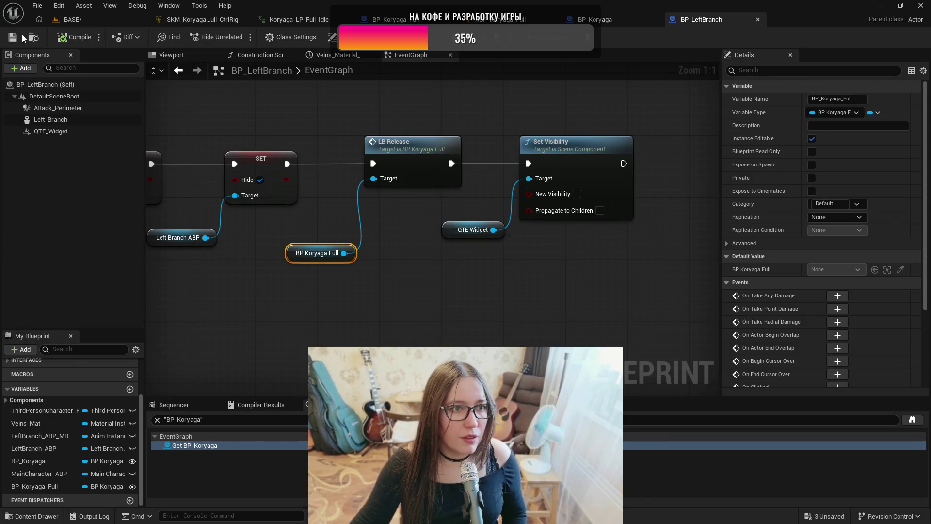
Step: In the BASE level, set the placed BP_LeftBranch's BP Koryaga Full property to the BP_Koryaga_Full actor
{"action": "left_click", "coordinate": [78, 20]}
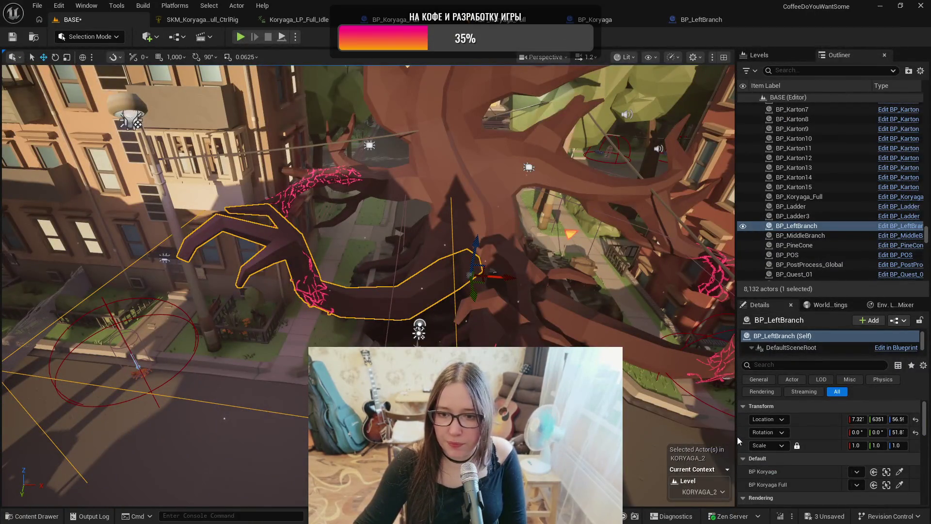
{"action": "left_click_drag", "start_coordinate": [736, 436], "coordinate": [654, 433]}
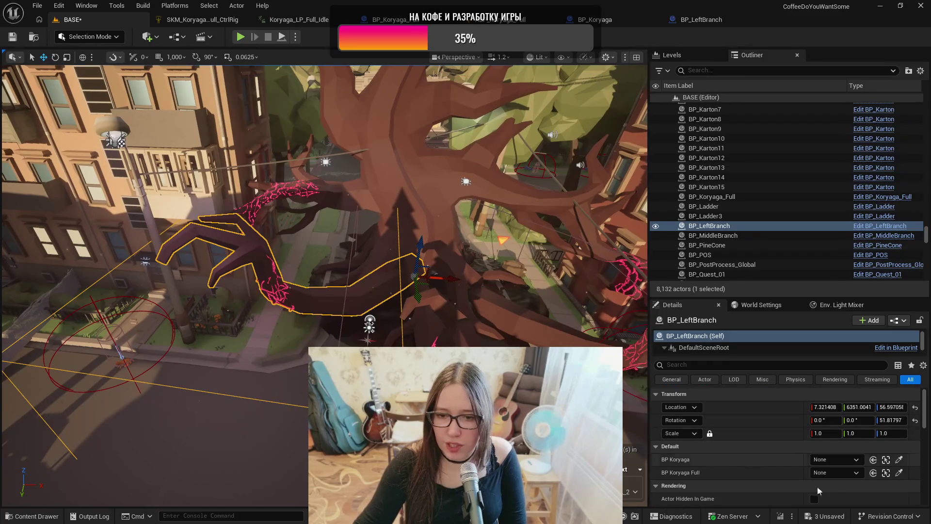
{"action": "left_click", "coordinate": [852, 473]}
{"action": "left_click", "coordinate": [811, 360]}
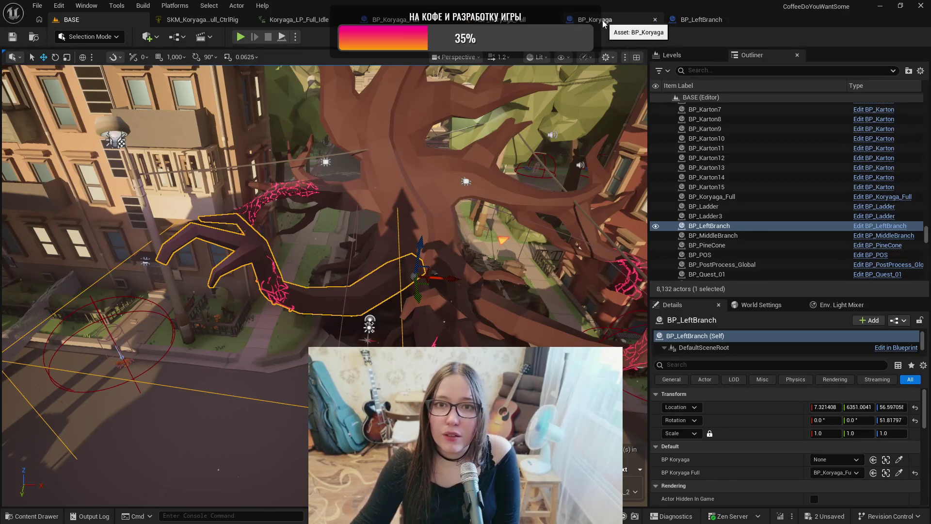
{"action": "left_click", "coordinate": [718, 22]}
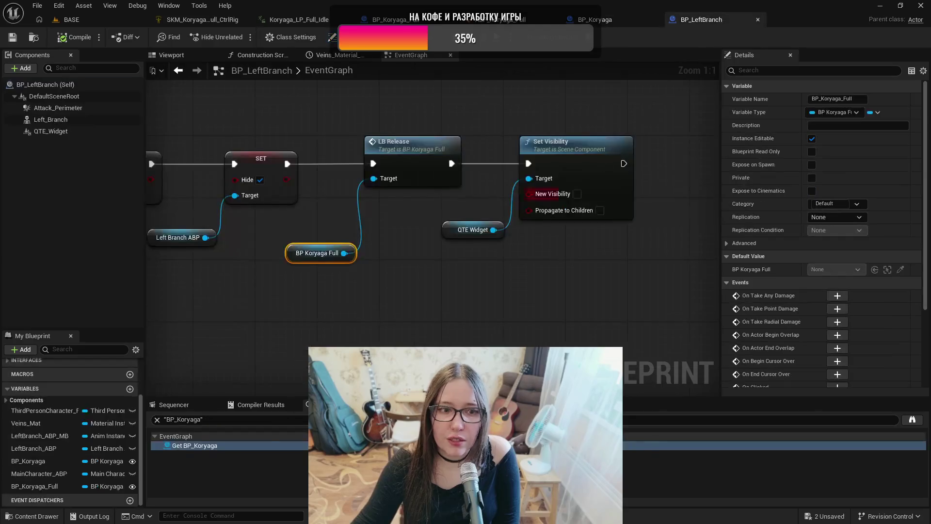
Step: Clear the find results, delete the unused BP_Koryaga variable, save BP_LeftBranch, and return to BASE
{"action": "left_click", "coordinate": [29, 461]}
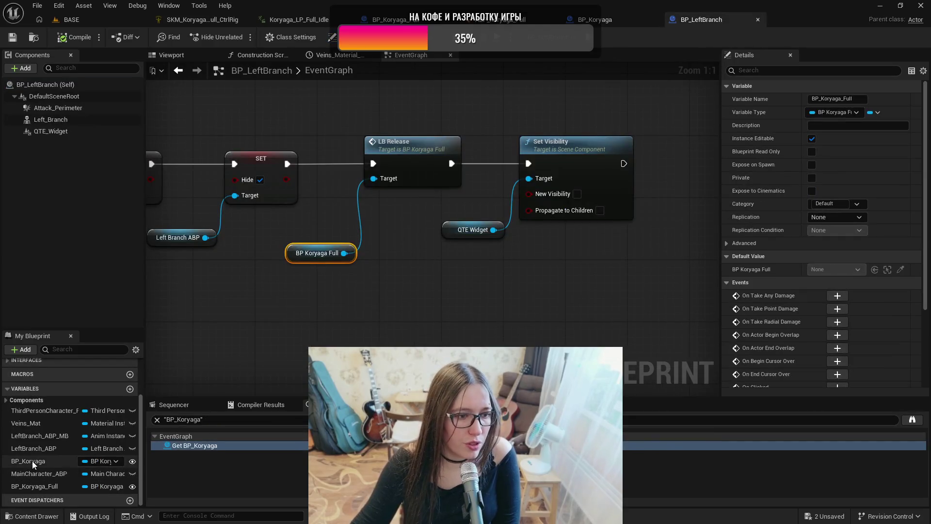
{"action": "left_click", "coordinate": [157, 419]}
{"action": "left_click", "coordinate": [34, 448]}
{"action": "left_click", "coordinate": [49, 462]}
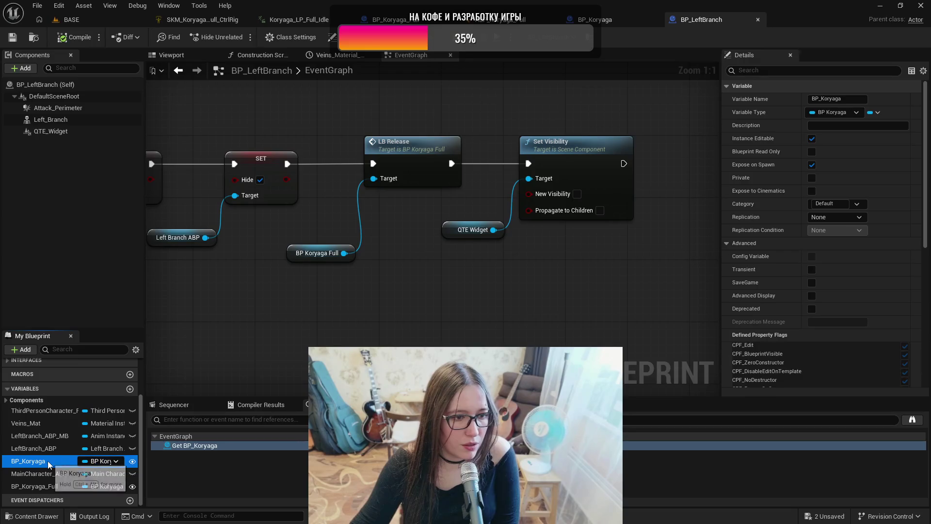
{"action": "left_click", "coordinate": [201, 343]}
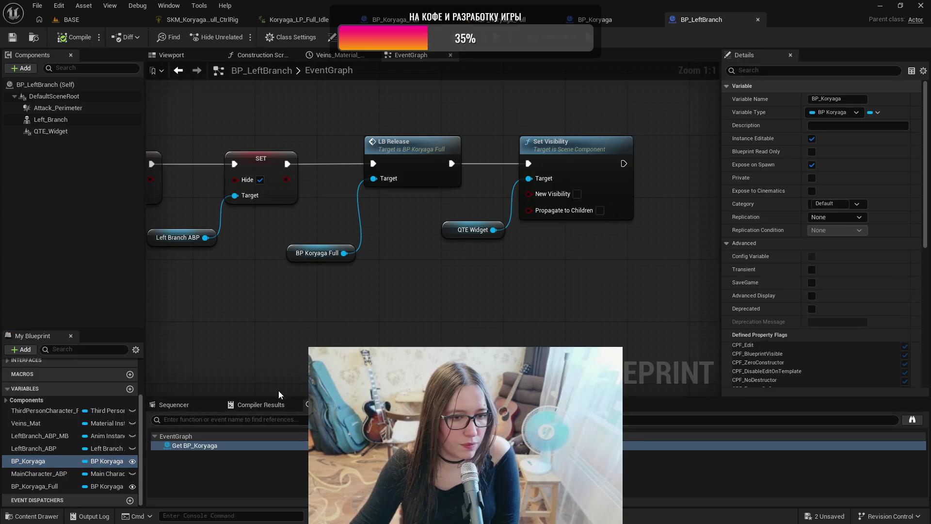
{"action": "left_click", "coordinate": [177, 406]}
{"action": "left_click", "coordinate": [44, 449]}
{"action": "left_click", "coordinate": [47, 462]}
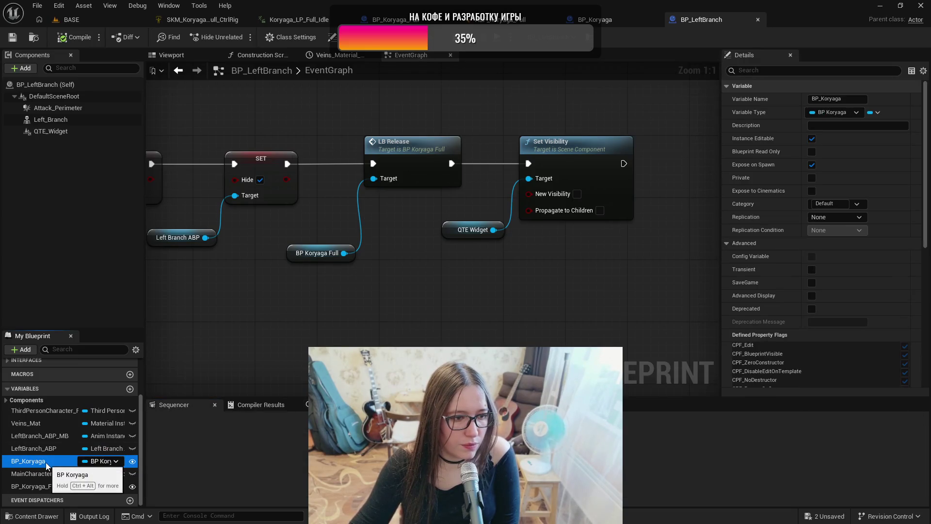
{"action": "key", "text": "Delete"}
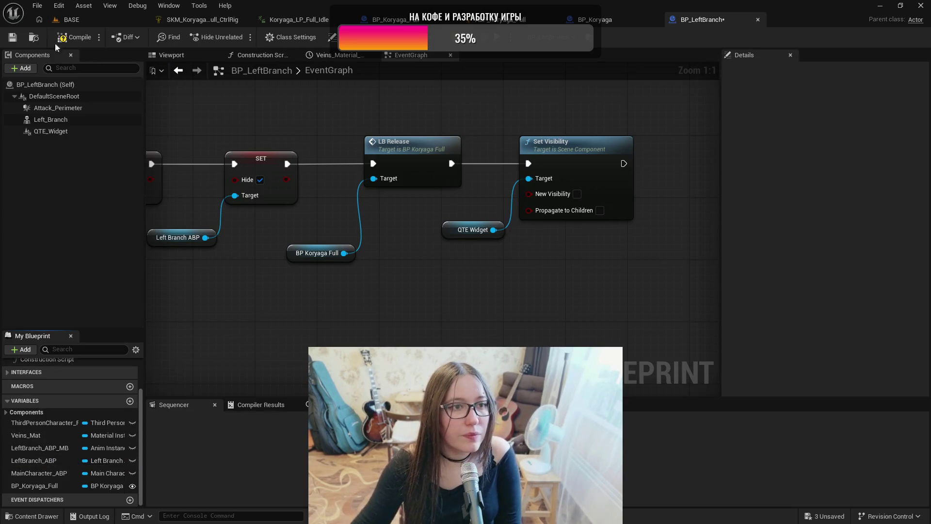
{"action": "left_click", "coordinate": [13, 40]}
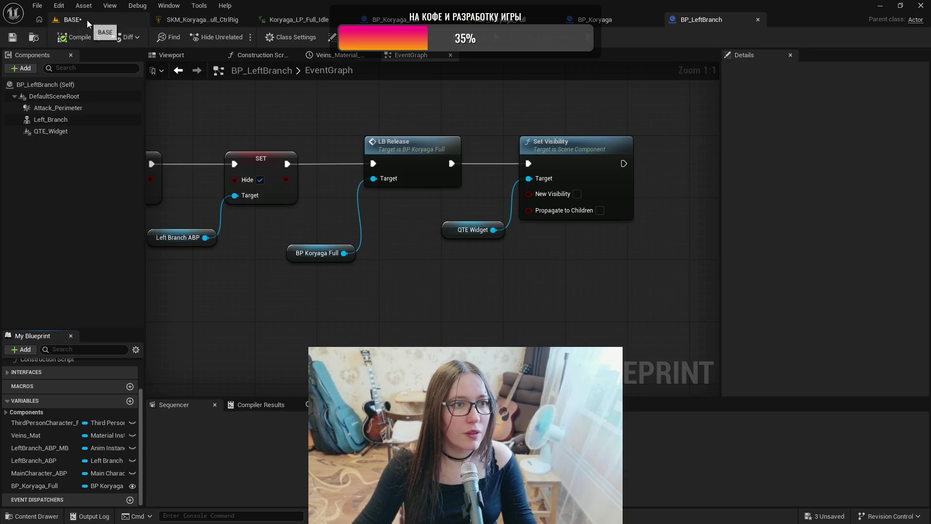
{"action": "left_click", "coordinate": [88, 21]}
{"action": "left_click_drag", "start_coordinate": [447, 330], "coordinate": [333, 339]}
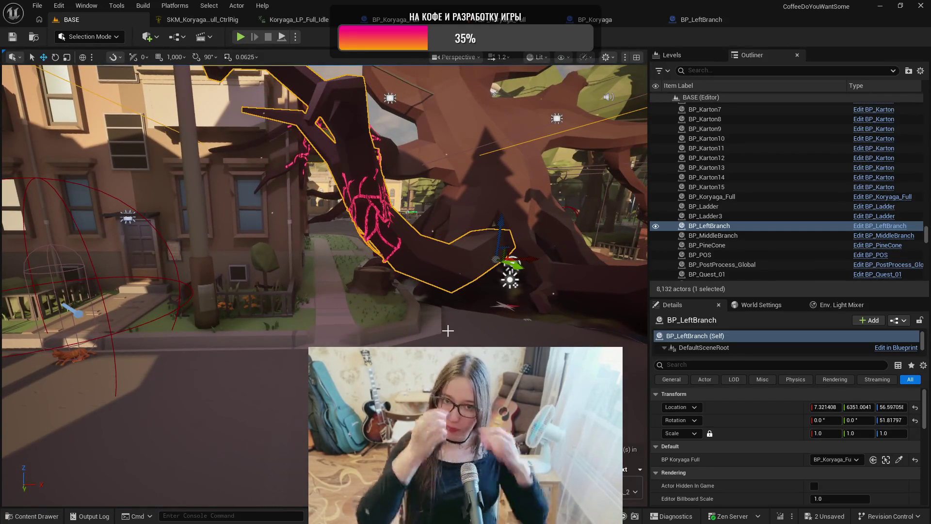
{"action": "key", "text": "alt+p"}
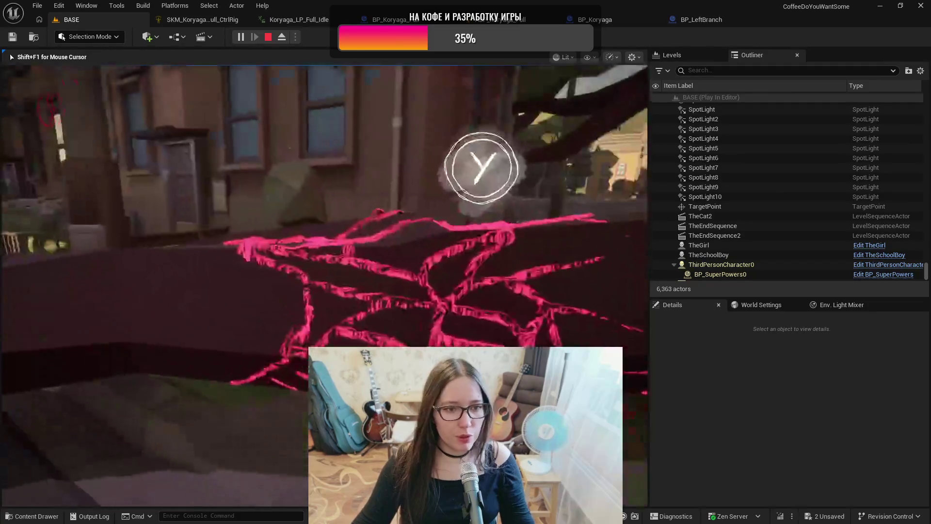
{"action": "key", "text": "y"}
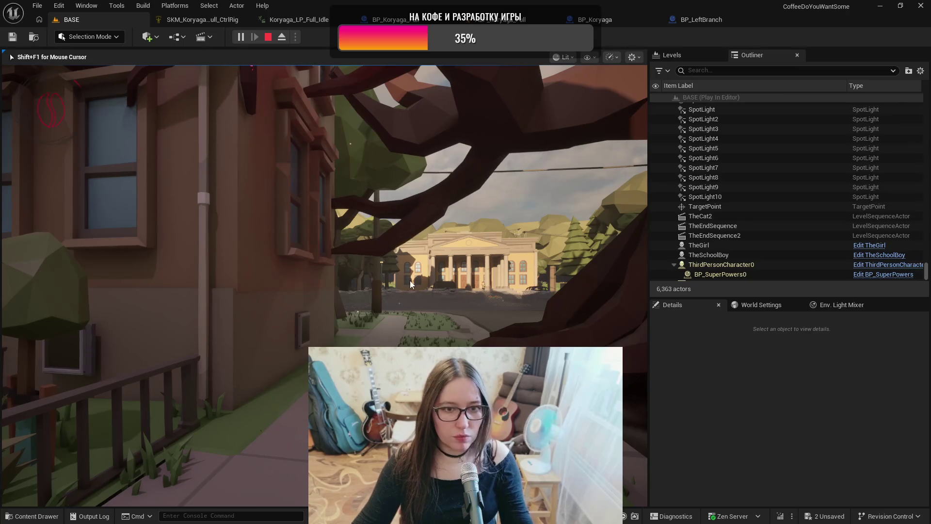
{"action": "key", "text": "Escape"}
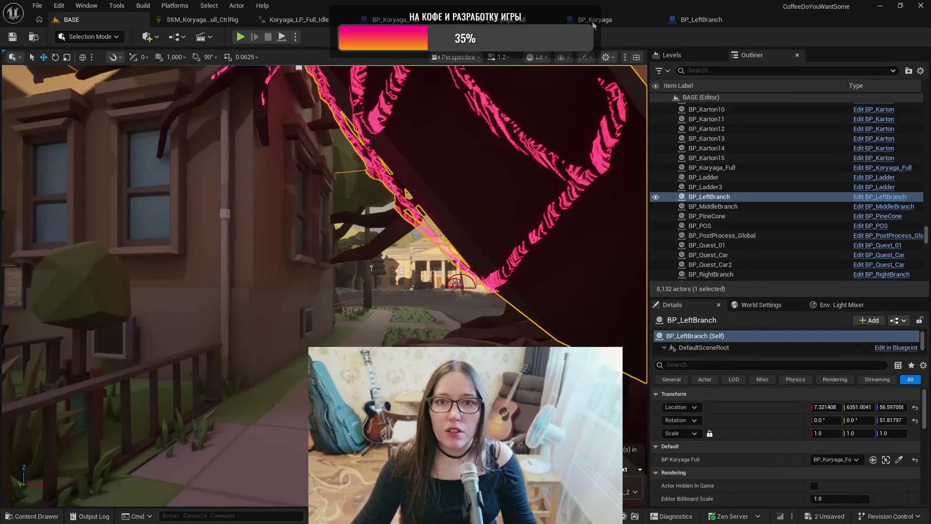
Step: In ABP_Koryaga_Full's LB_Release state, turn off Loop Animation for Koryaga_LB_Release
{"action": "left_click", "coordinate": [505, 19]}
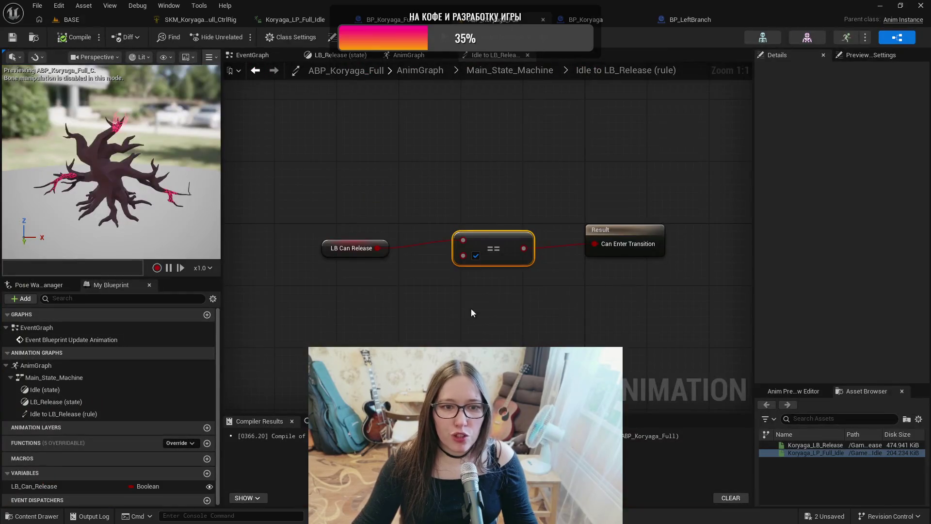
{"action": "left_click", "coordinate": [508, 70]}
{"action": "double_click", "coordinate": [590, 241]}
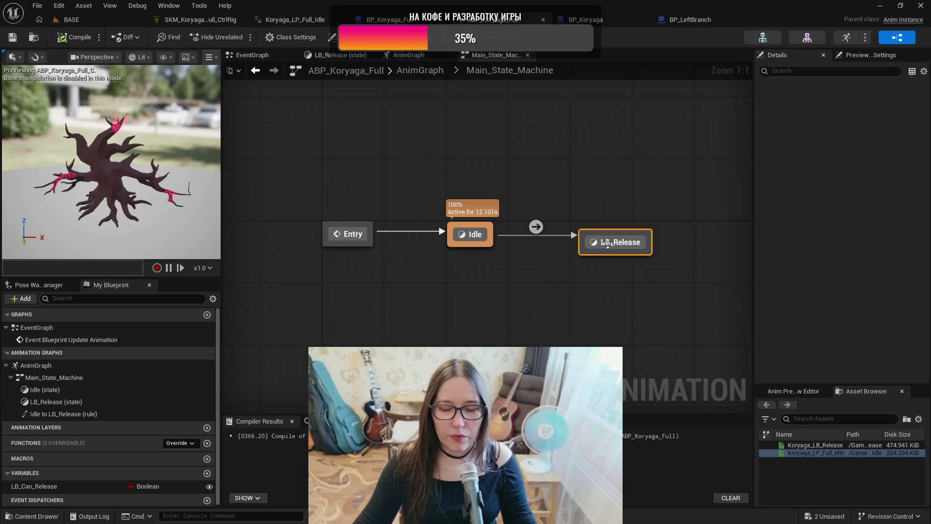
{"action": "left_click", "coordinate": [425, 238]}
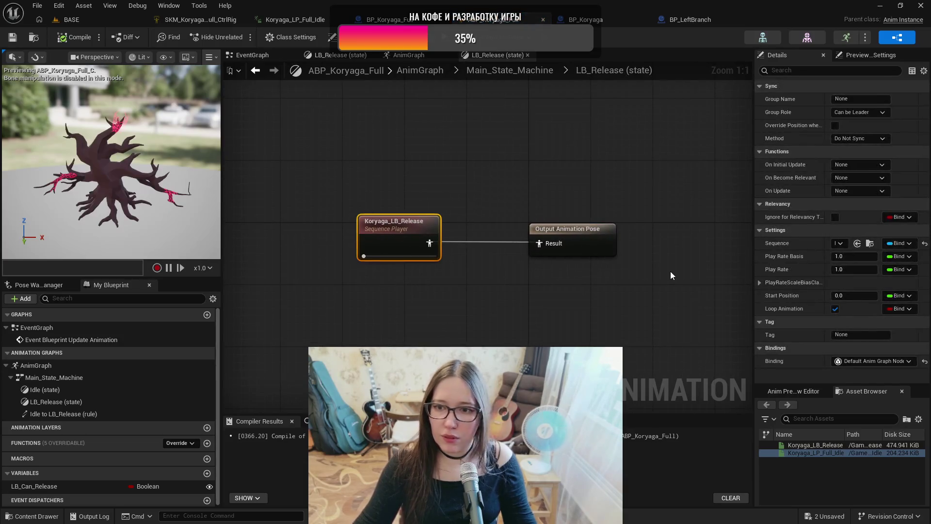
{"action": "left_click", "coordinate": [835, 310]}
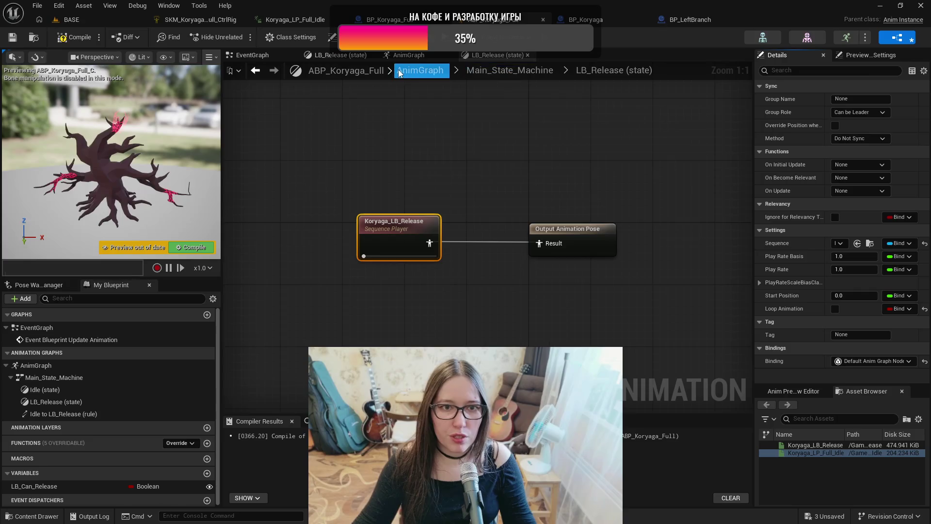
Step: Turn on Loop Animation for Koryaga_LP_Full_Idle in the Idle state, save, and frame the branch in BASE
{"action": "left_click", "coordinate": [507, 72]}
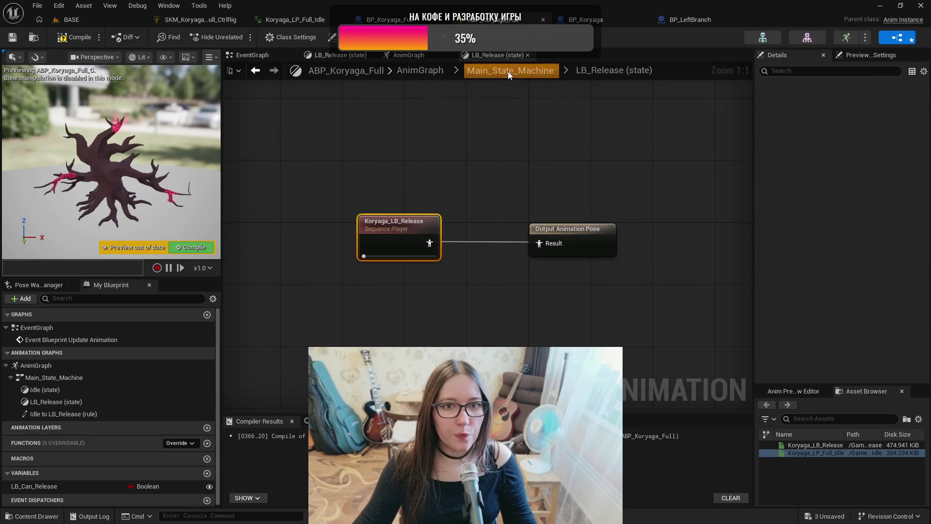
{"action": "double_click", "coordinate": [483, 234]}
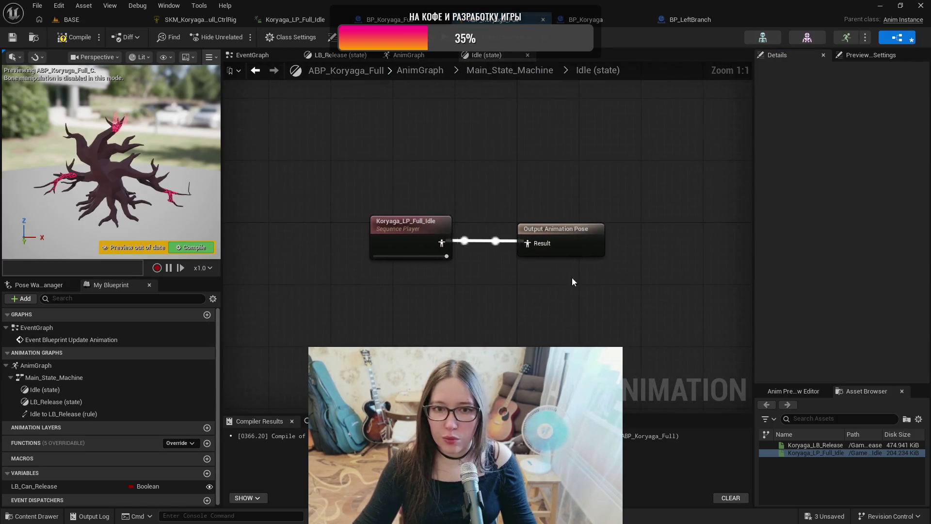
{"action": "left_click", "coordinate": [407, 228]}
{"action": "left_click", "coordinate": [835, 310]}
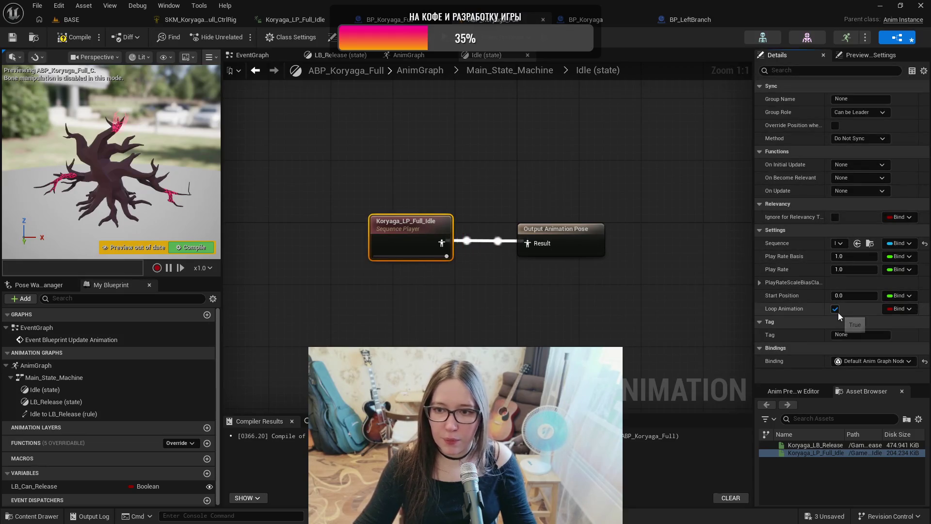
{"action": "left_click", "coordinate": [13, 39]}
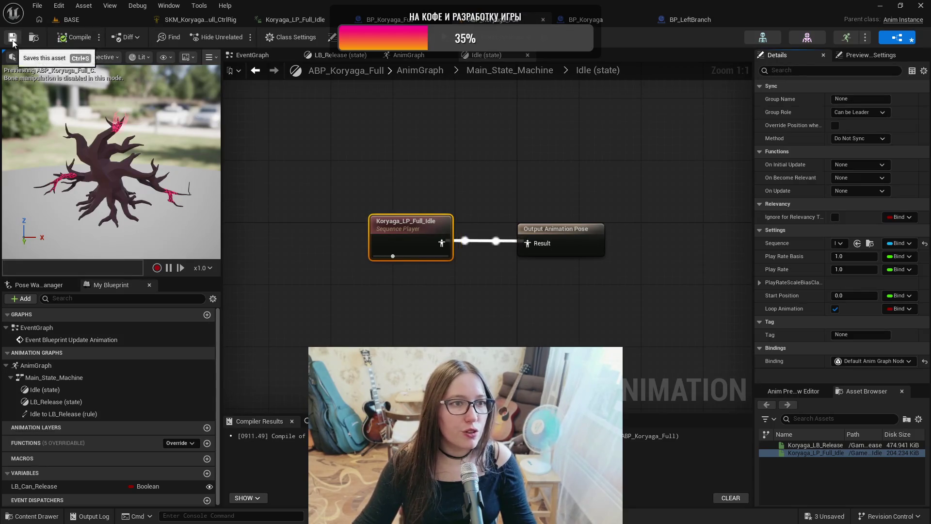
{"action": "left_click", "coordinate": [68, 19]}
{"action": "key", "text": "f"}
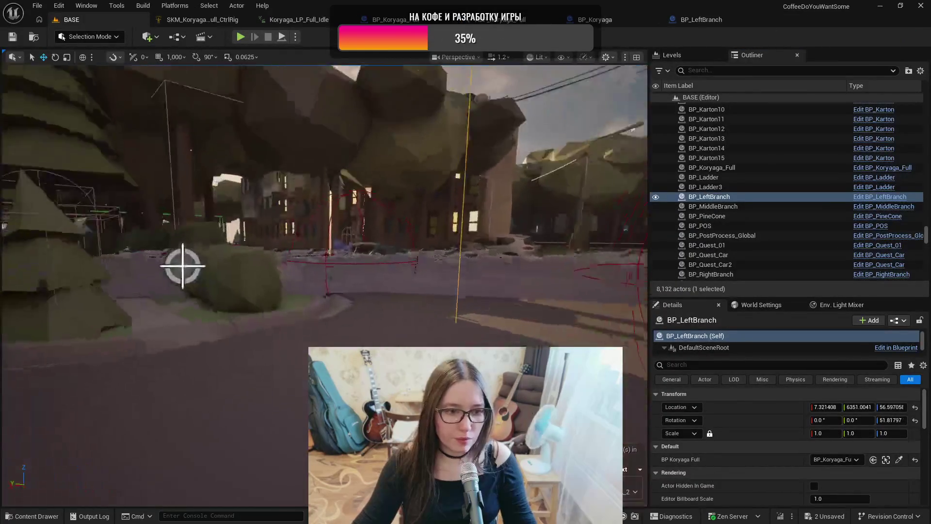
{"action": "scroll", "coordinate": [426, 291], "scroll_direction": "down", "scroll_amount": 5}
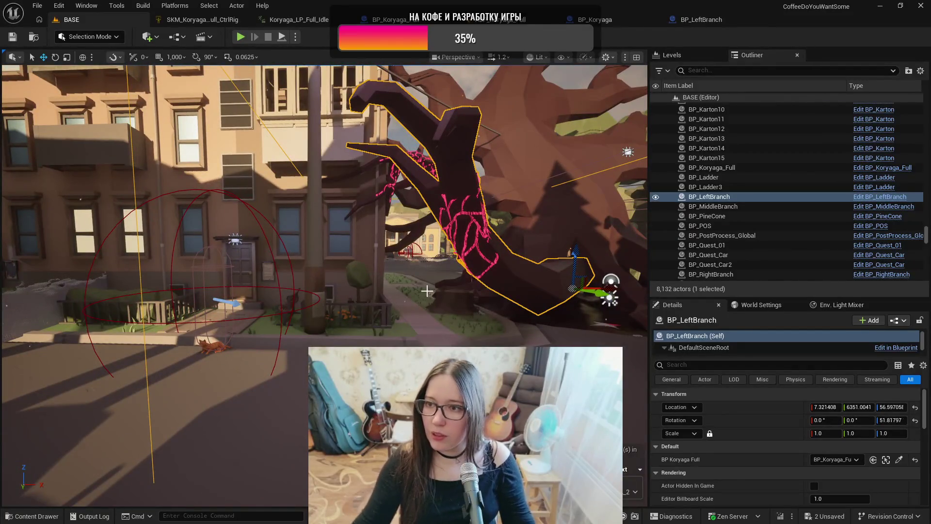
Step: Run a Play In Editor session of the BASE level to test the Koryaga animations, then stop it
{"action": "key", "text": "alt+p"}
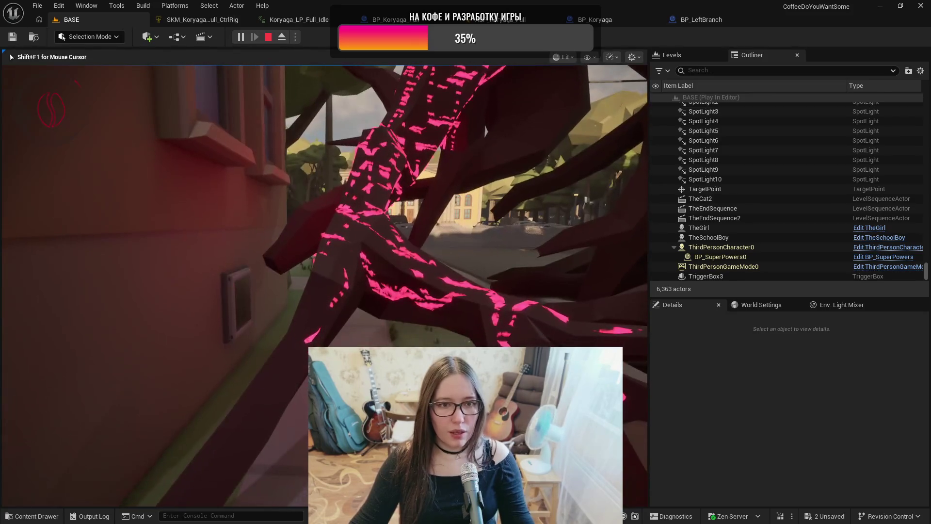
{"action": "key", "text": "Escape"}
Step: Frame the viewport on the selected left branch actor
{"action": "key", "text": "f"}
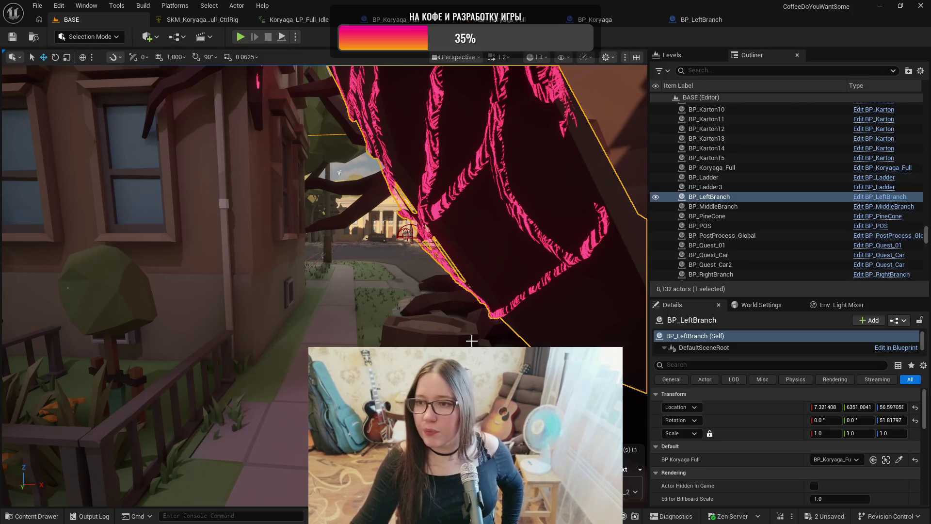
Step: Fly the viewport around the left branch and Koryaga tree, briefly toggling the Content Drawer
{"action": "key", "text": "w"}
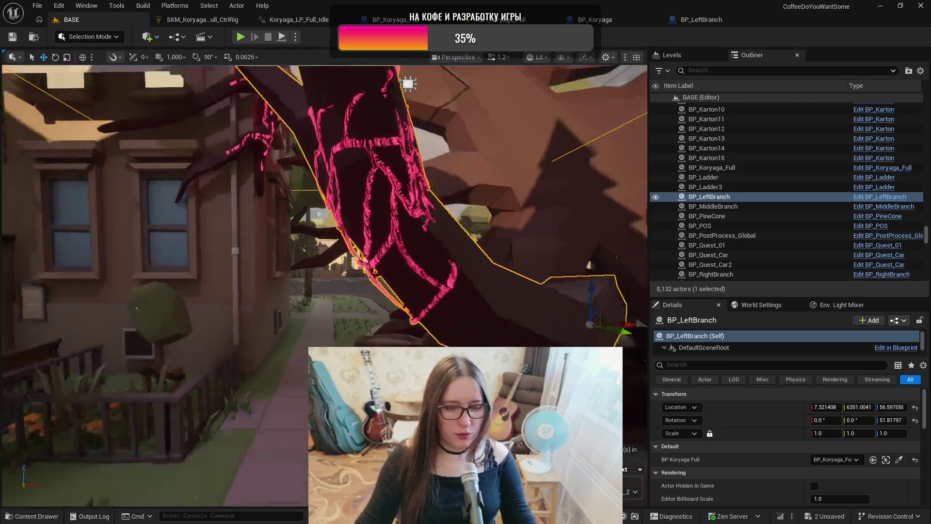
{"action": "key", "text": "a"}
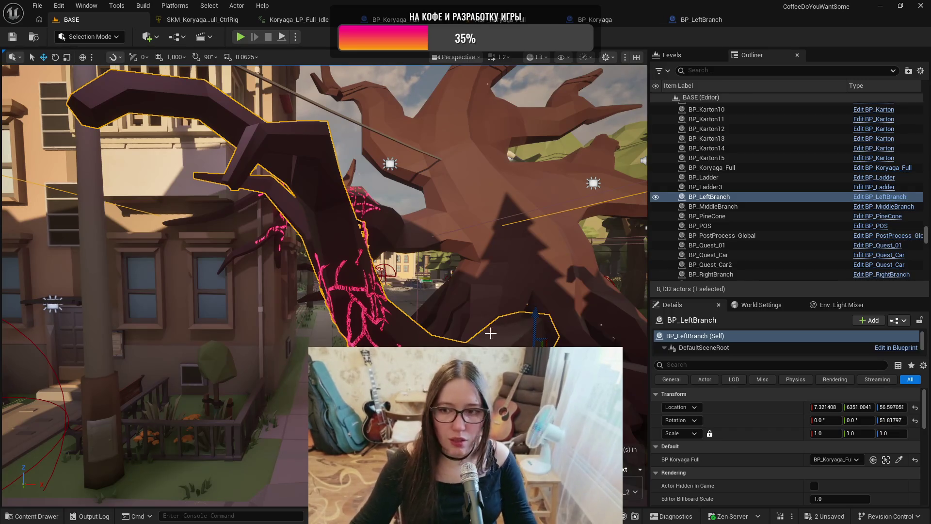
{"action": "key", "text": "a"}
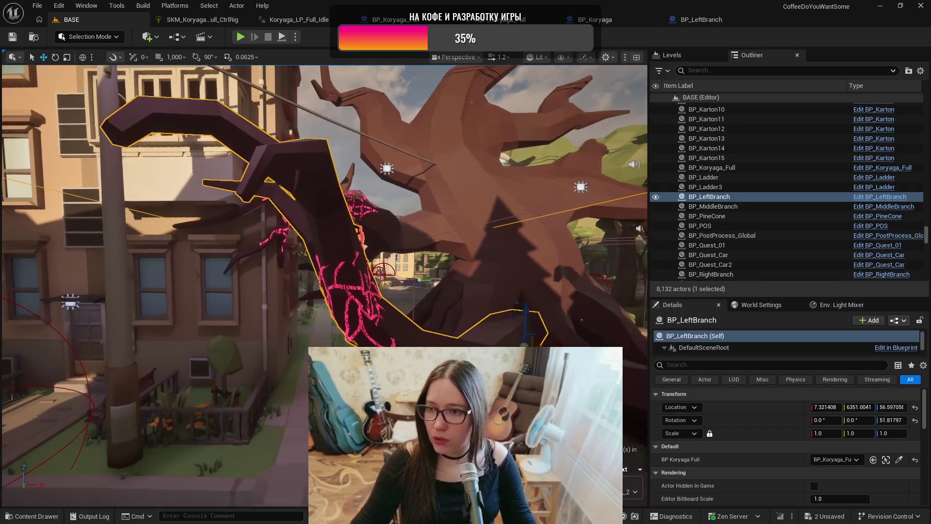
{"action": "key", "text": "a"}
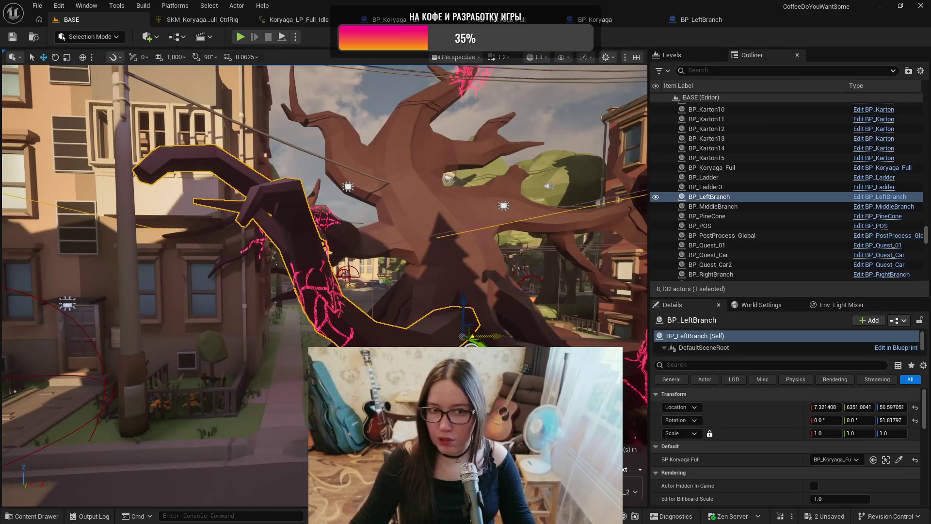
{"action": "key", "text": "d"}
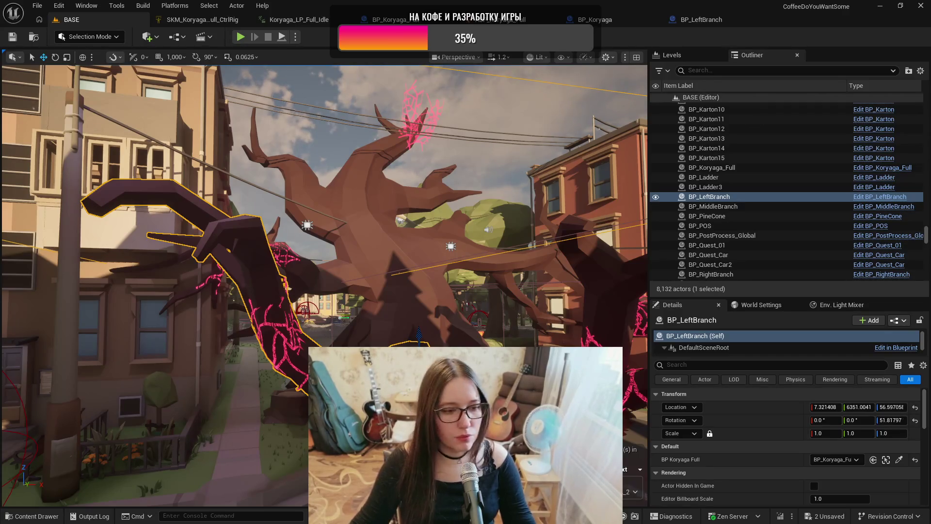
{"action": "key", "text": "ctrl+space"}
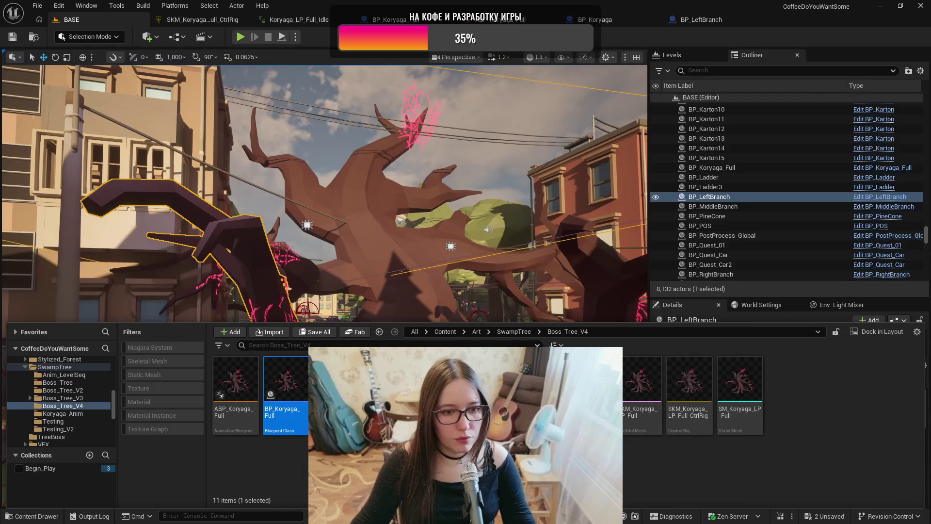
{"action": "key", "text": "ctrl+space"}
Step: Open a File Explorer window on the COFFEE BUG SOUNDWORKS folder on drive D:
{"action": "key", "text": "super"}
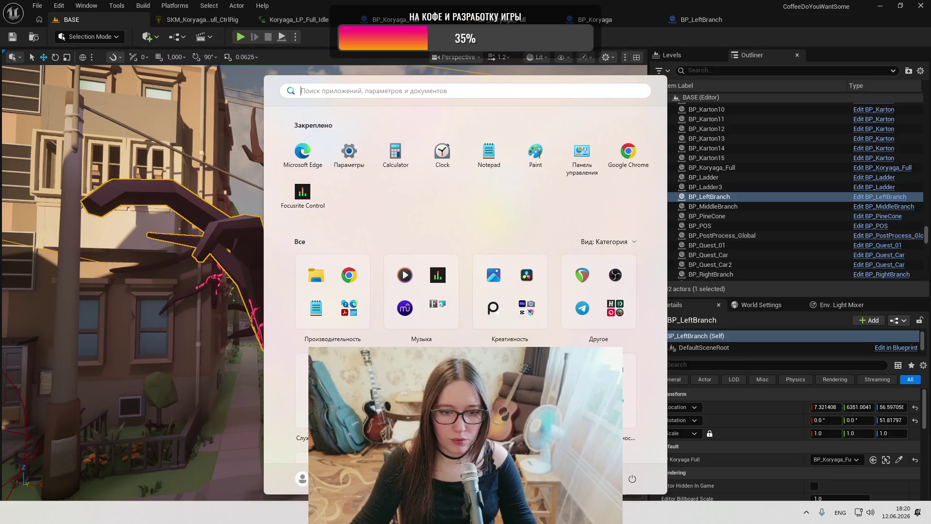
{"action": "key", "text": "super+e"}
{"action": "left_click", "coordinate": [388, 354]}
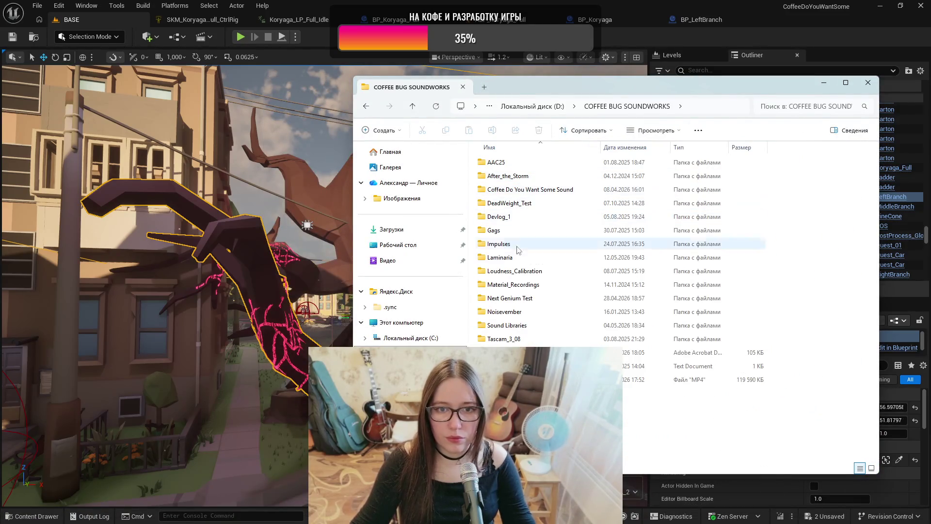
Step: Go into Noisevember\Render\Final, select all 30 videos, and open them in Media Player
{"action": "double_click", "coordinate": [514, 311]}
{"action": "double_click", "coordinate": [503, 206]}
{"action": "left_click_drag", "start_coordinate": [596, 83], "coordinate": [464, 88]}
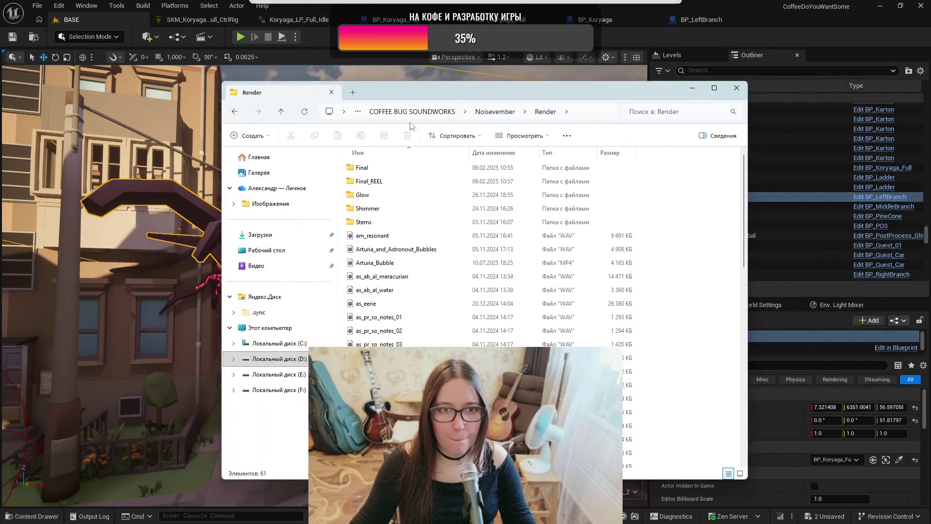
{"action": "double_click", "coordinate": [364, 168]}
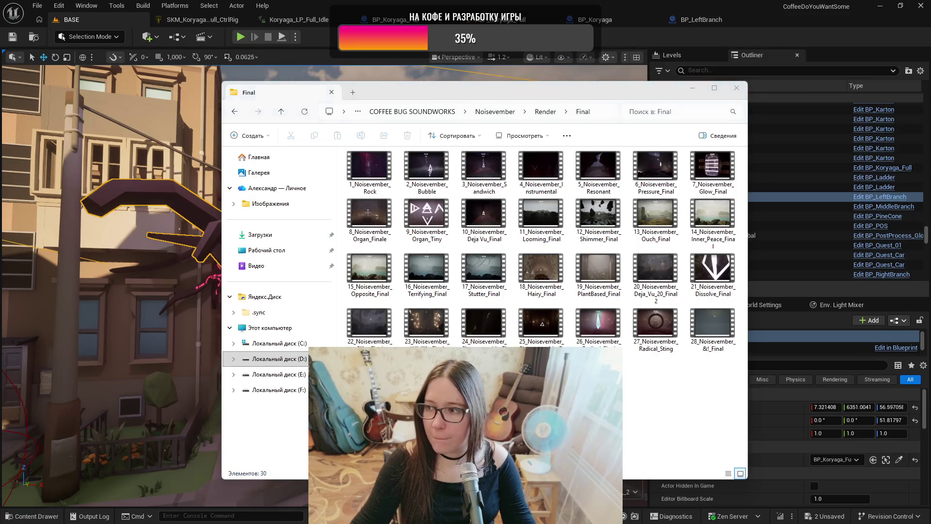
{"action": "key", "text": "ctrl+a"}
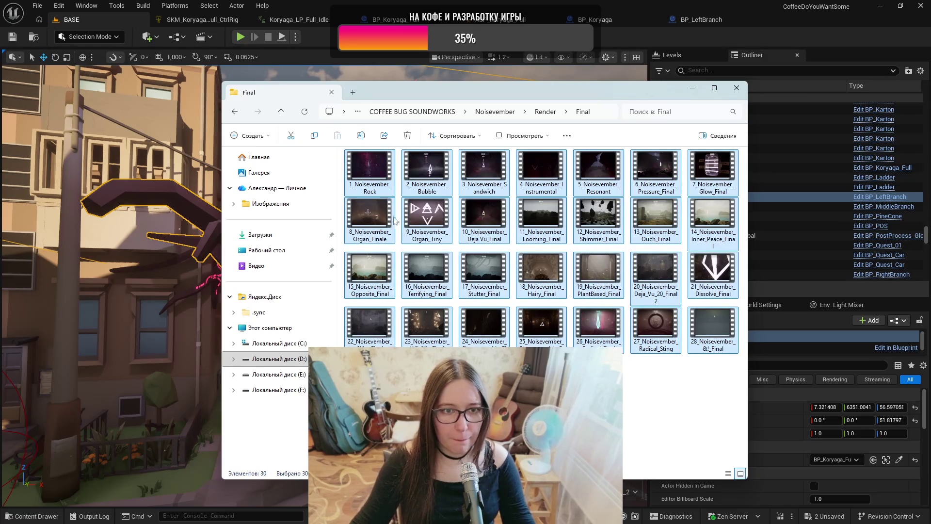
{"action": "key", "text": "Return"}
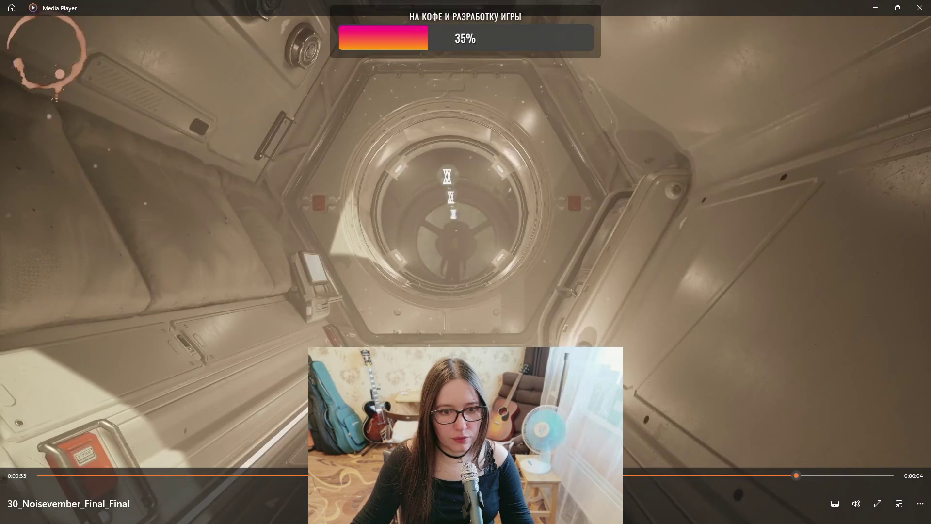
Step: Skip back to the first video, 1_Noisevember_Rock
{"action": "key", "text": "ctrl+f"}
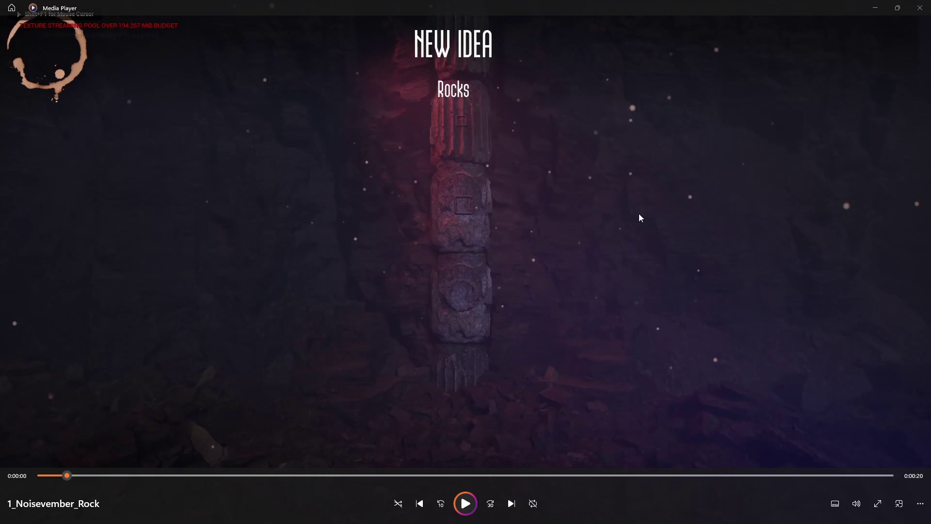
Step: Play the Rock video through the door opening onto the torch-lit stone corridor
{"action": "key", "text": "space"}
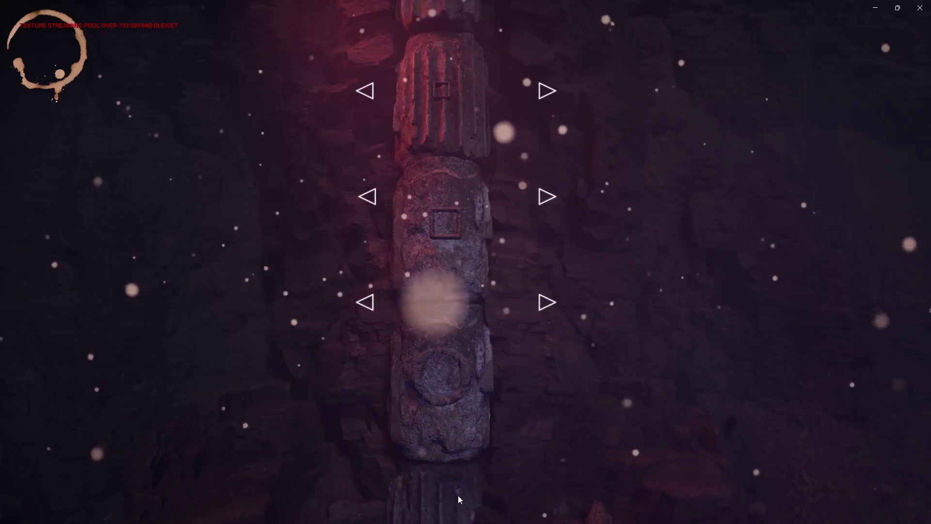
{"action": "left_click", "coordinate": [534, 97]}
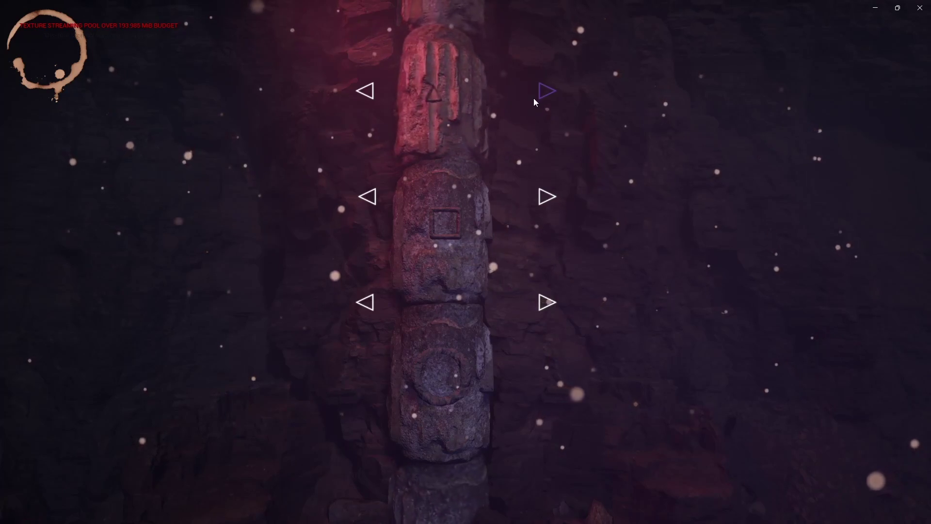
{"action": "left_click", "coordinate": [378, 198]}
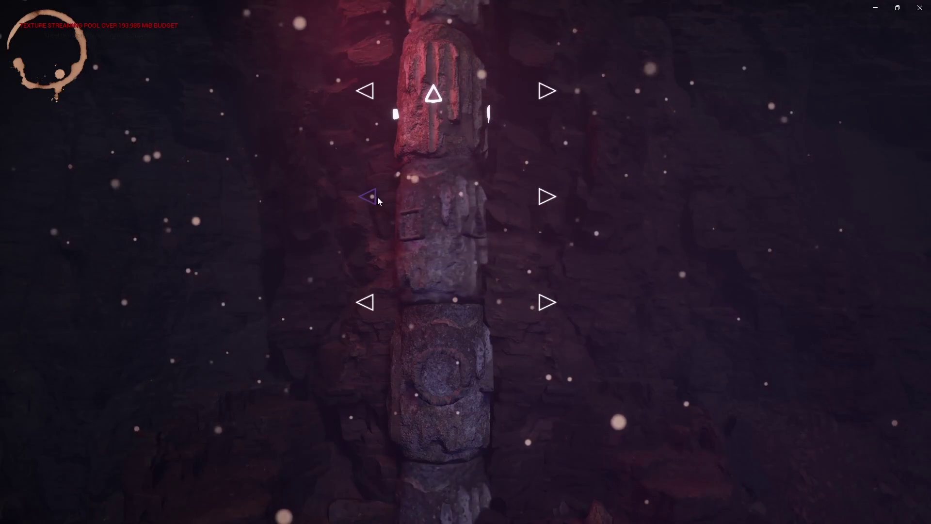
{"action": "left_click", "coordinate": [369, 301]}
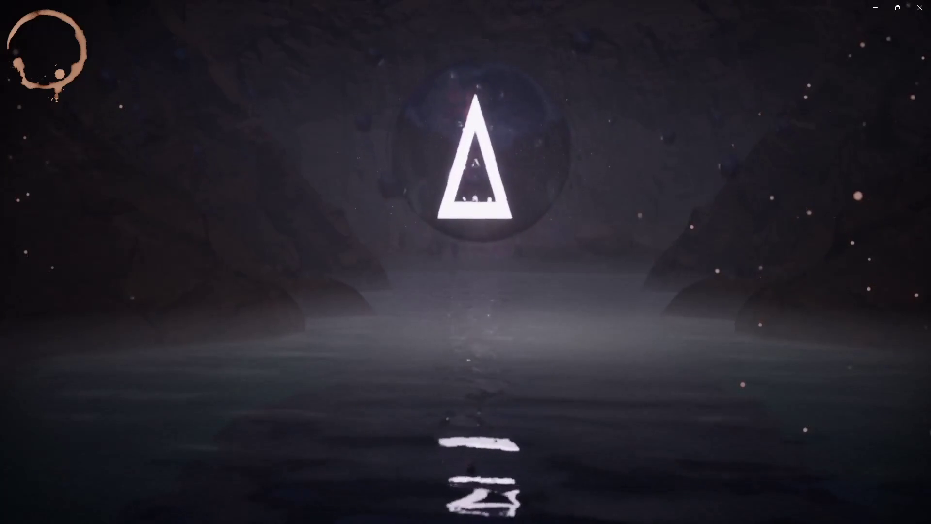
{"action": "mouse_move", "coordinate": [571, 98]}
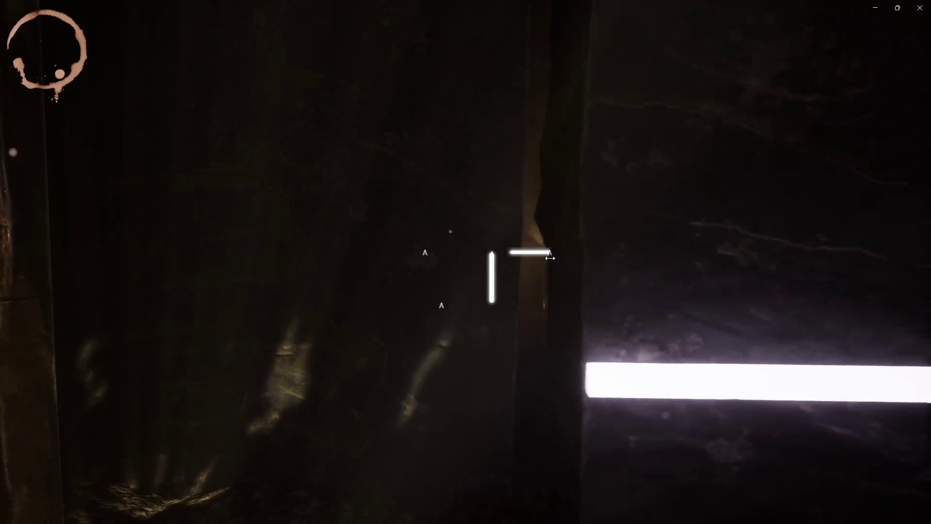
{"action": "left_click_drag", "start_coordinate": [562, 261], "coordinate": [598, 264]}
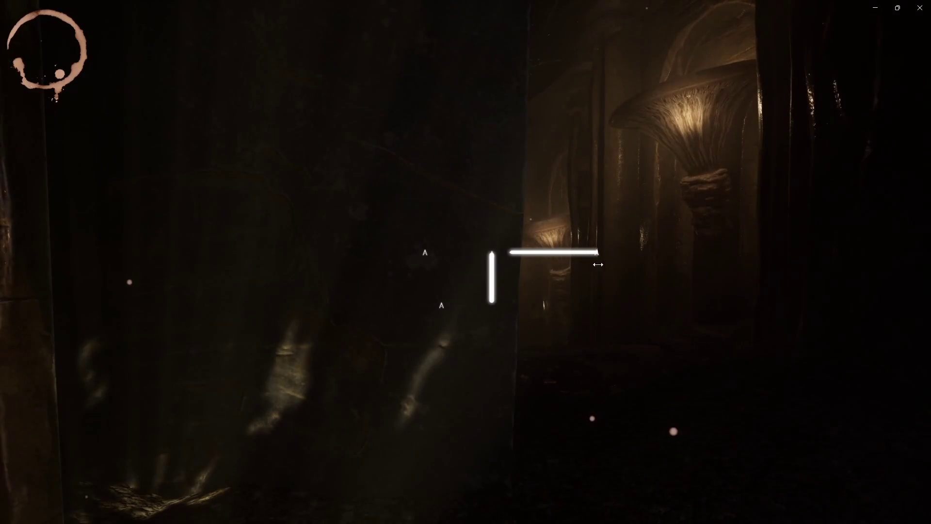
{"action": "mouse_move", "coordinate": [441, 304]}
{"action": "left_mouse_down"}
{"action": "mouse_move", "coordinate": [449, 247]}
{"action": "mouse_move", "coordinate": [336, 254]}
{"action": "left_mouse_up"}
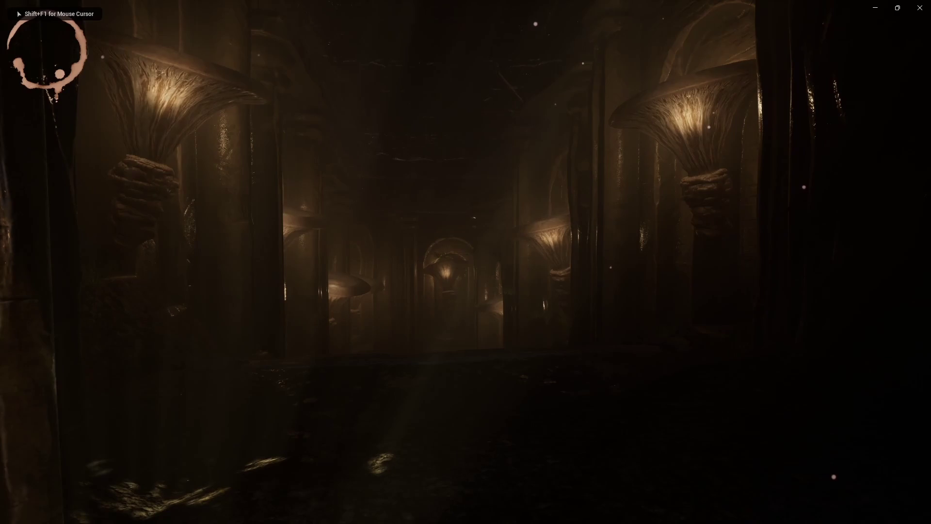
{"action": "key", "text": "w"}
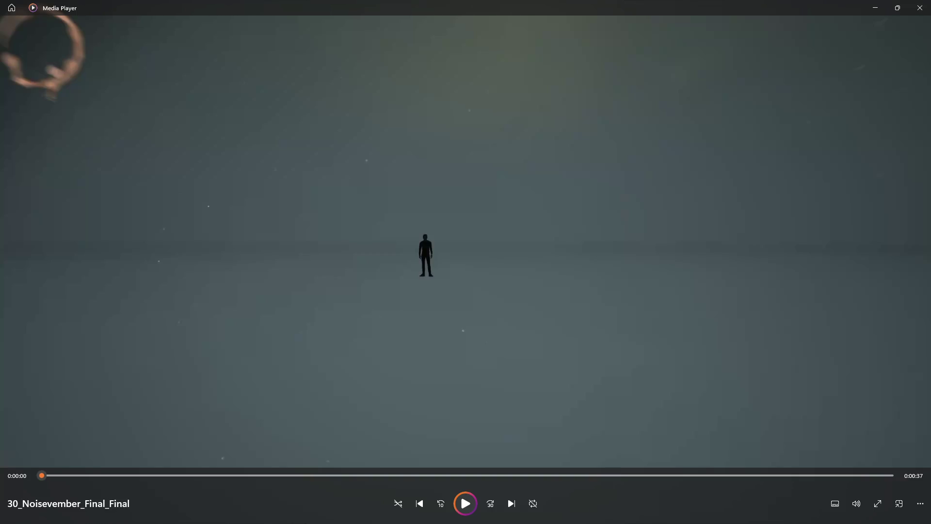
Step: Watch 30_Noisevember_Final_Final full screen, return to windowed view, then close Media Player
{"action": "double_click", "coordinate": [760, 365]}
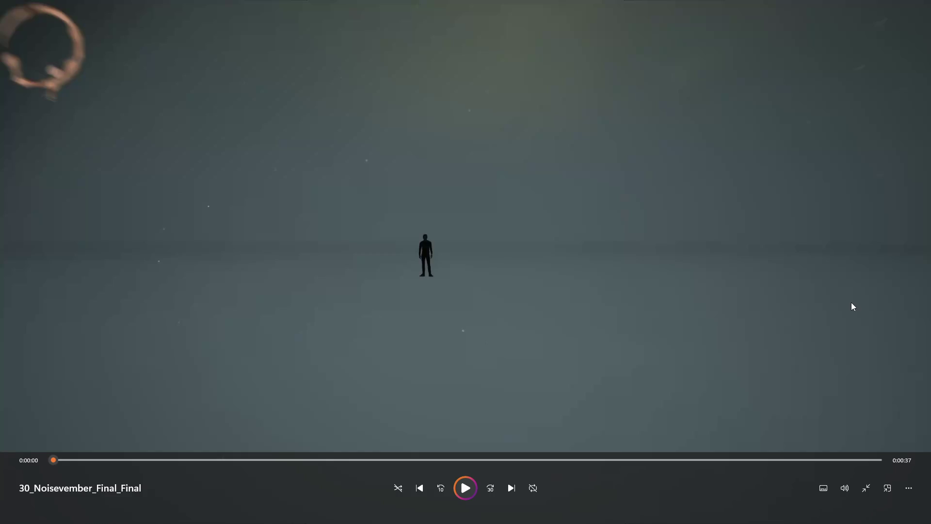
{"action": "double_click", "coordinate": [756, 274]}
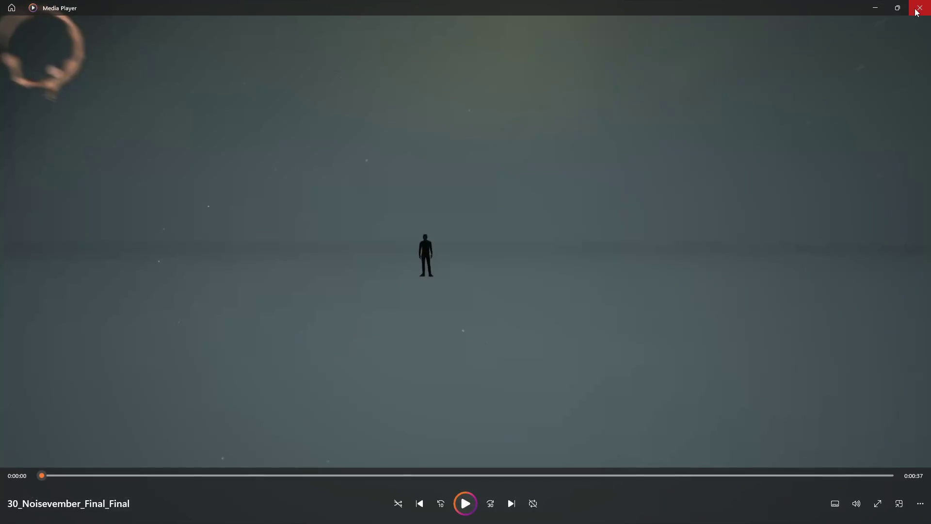
{"action": "left_click", "coordinate": [920, 8]}
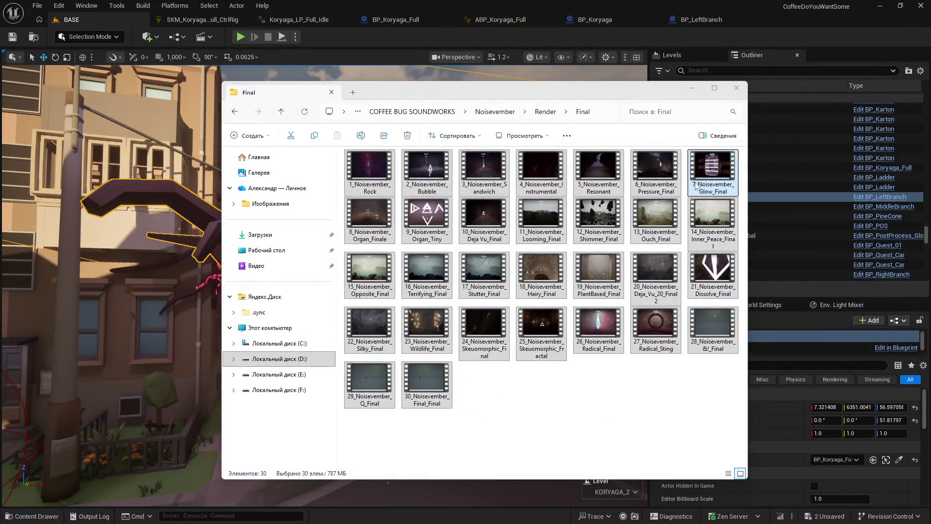
Step: Minimize the 'Final' File Explorer window to reveal the BASE level with the Koryaga tree
{"action": "left_click", "coordinate": [692, 91]}
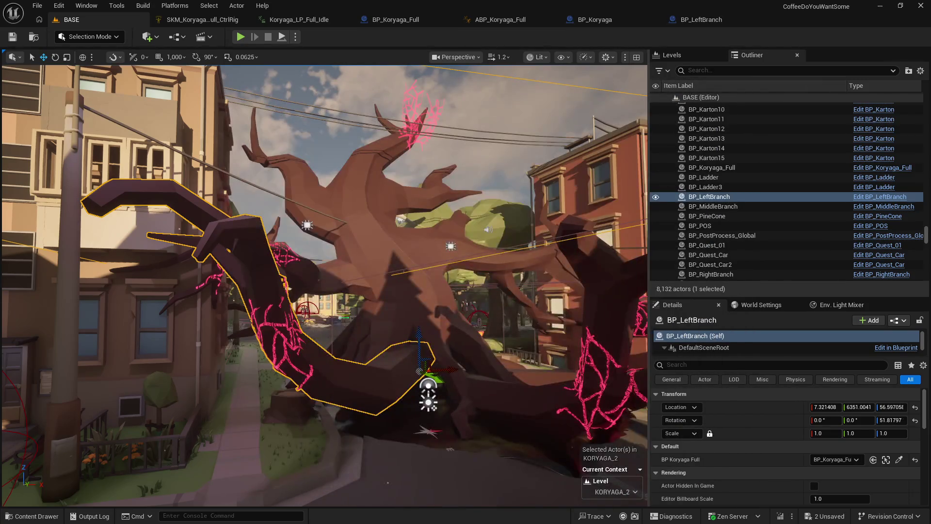
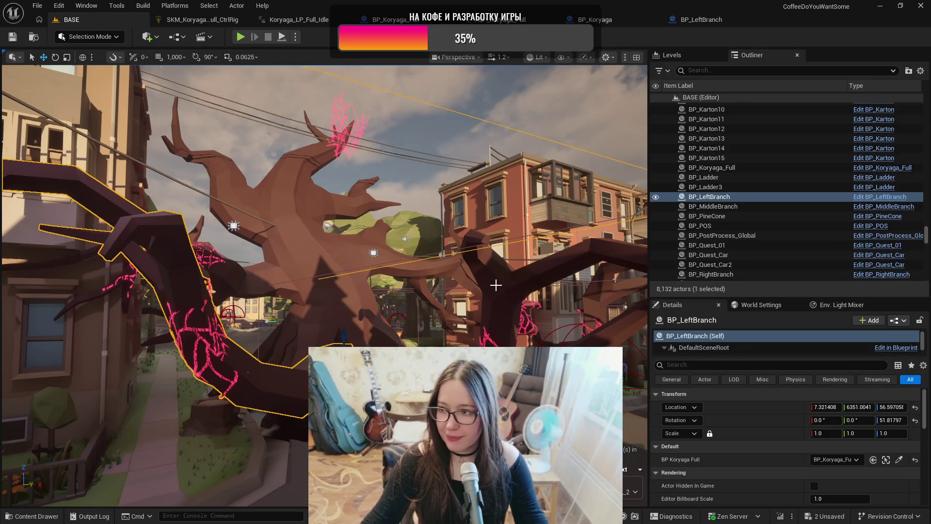
Step: Orbit in close around BP_LeftBranch, then select the whole BP_Koryaga_Full tree actor
{"action": "left_click_drag", "start_coordinate": [496, 285], "coordinate": [480, 287]}
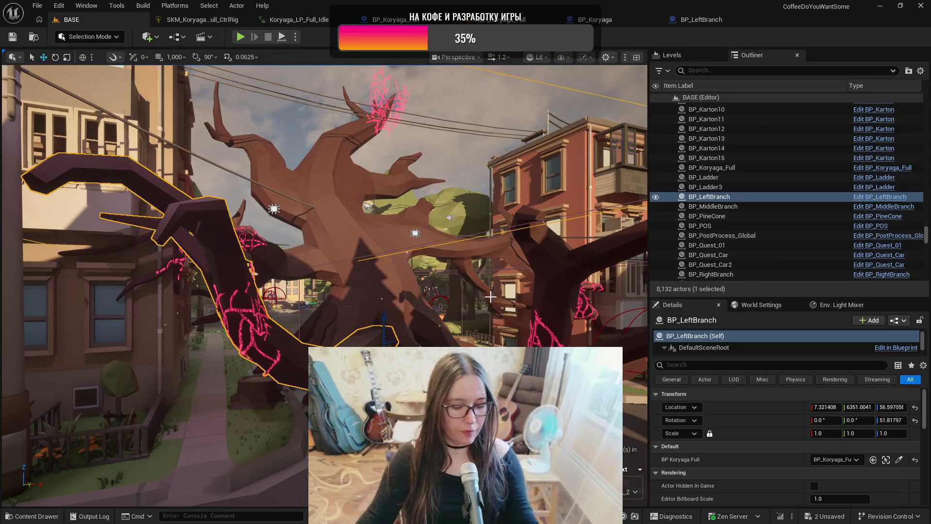
{"action": "mouse_move", "coordinate": [490, 295]}
{"action": "left_mouse_down"}
{"action": "mouse_move", "coordinate": [475, 279]}
{"action": "mouse_move", "coordinate": [491, 295]}
{"action": "left_mouse_up"}
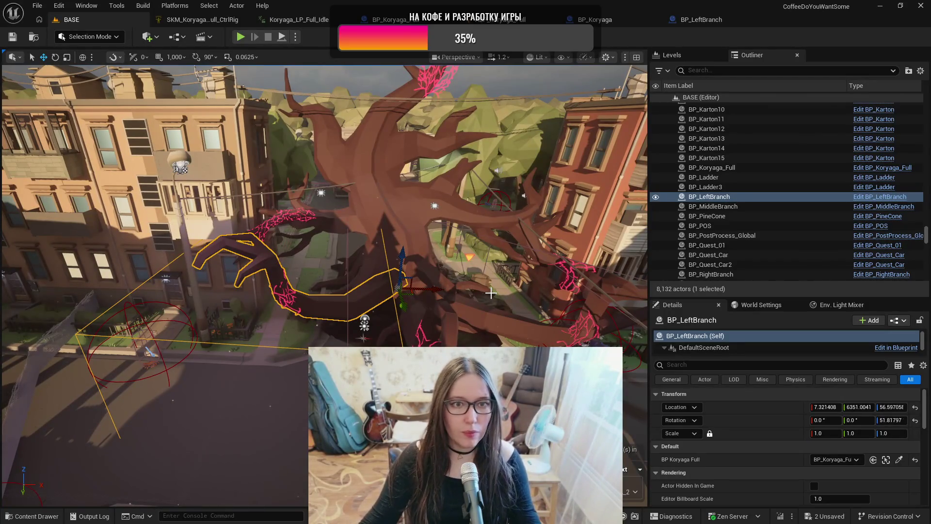
{"action": "left_click", "coordinate": [396, 223]}
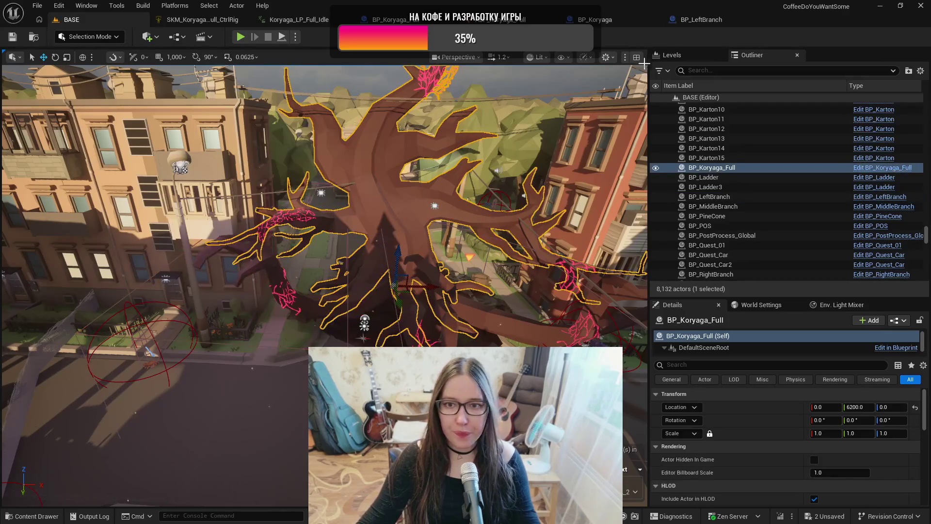
Step: Hide KORYAGA_2, make Koryaga_AnimMap visible and current, then browse to the tree's Boss_Tree_V4 assets
{"action": "left_click", "coordinate": [669, 55]}
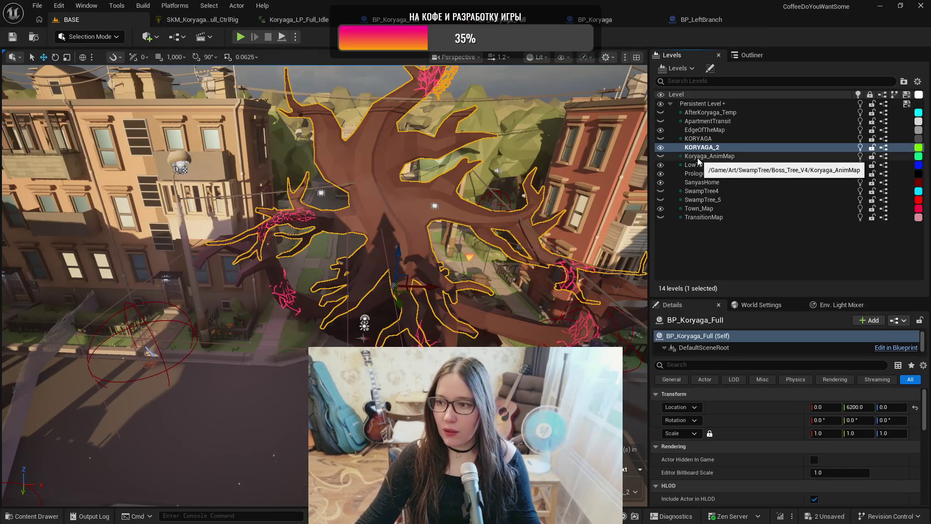
{"action": "left_click", "coordinate": [660, 147]}
{"action": "left_click", "coordinate": [660, 156]}
{"action": "left_click", "coordinate": [706, 156]}
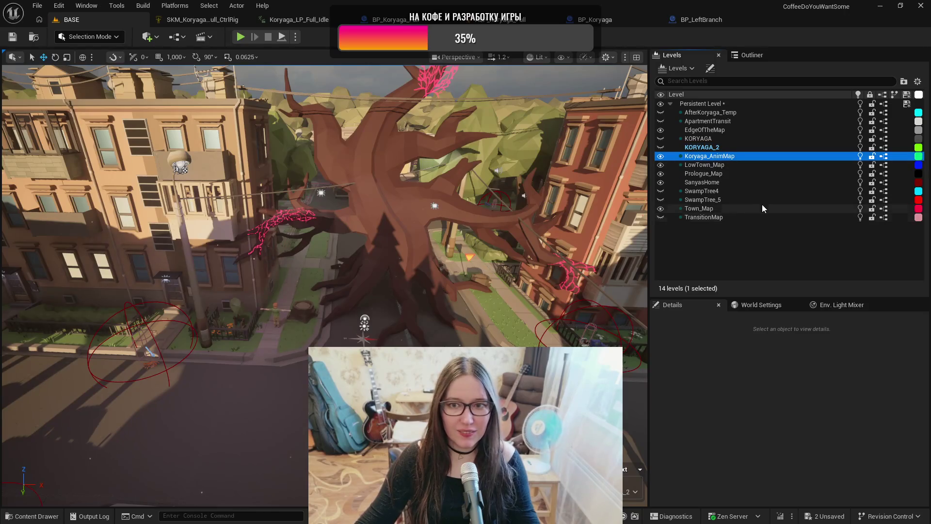
{"action": "double_click", "coordinate": [714, 157]}
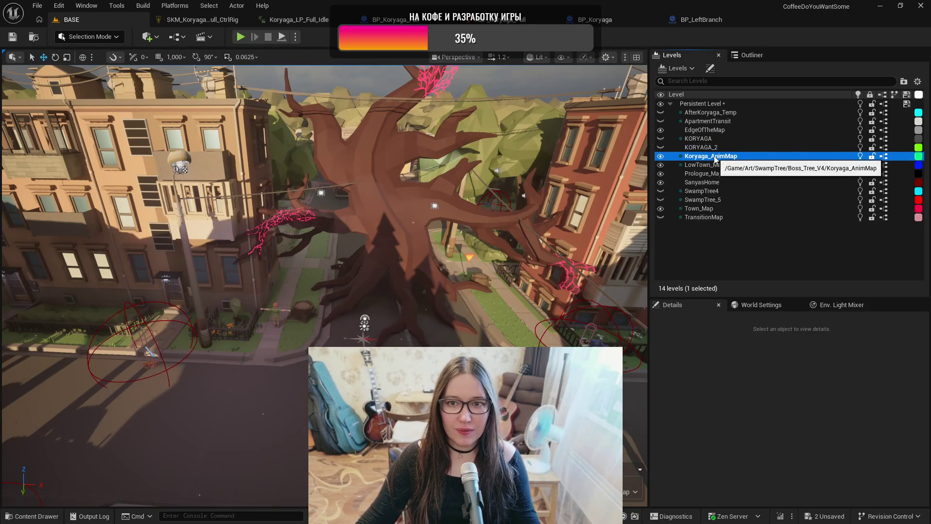
{"action": "left_click", "coordinate": [429, 222]}
{"action": "key", "text": "ctrl+b"}
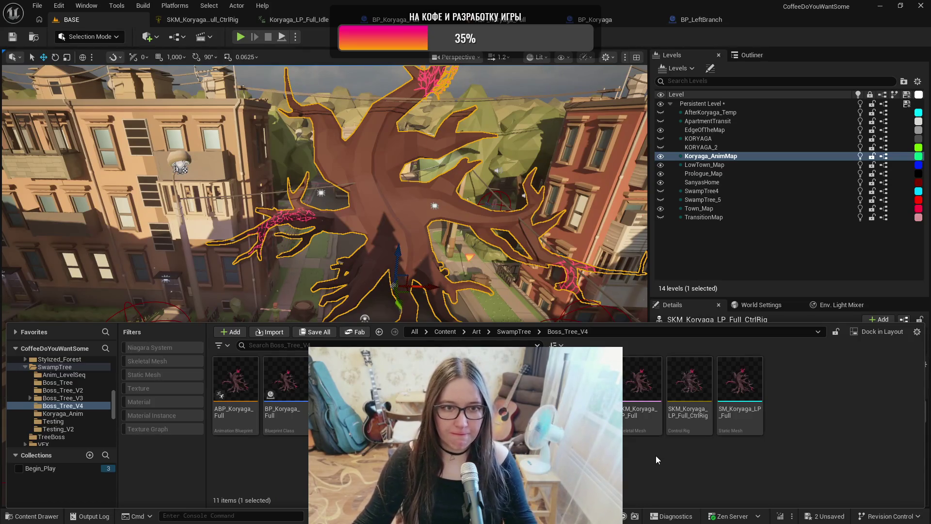
Step: Add the SKM_Koryaga_LP_Full_CtrlRig control rig to Boss_Tree_V4 and save the level changes
{"action": "right_click", "coordinate": [656, 456]}
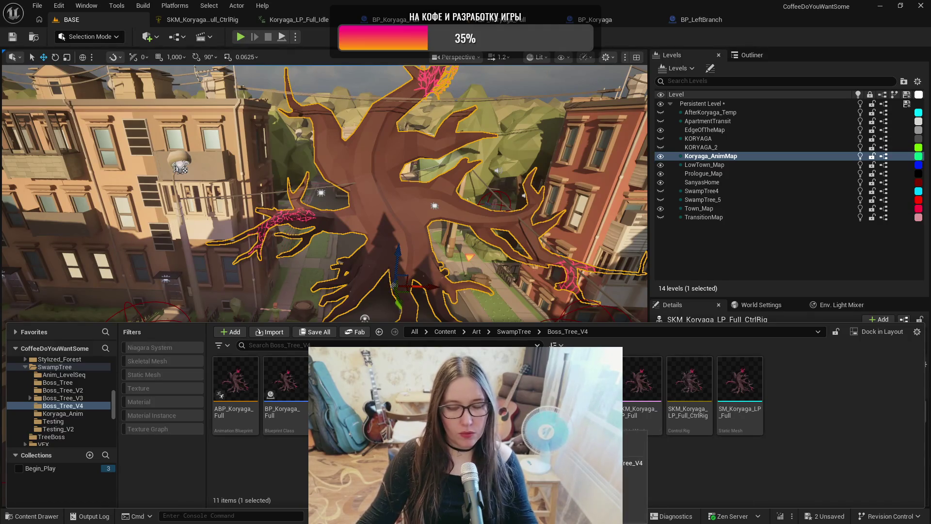
{"action": "key", "text": "Escape"}
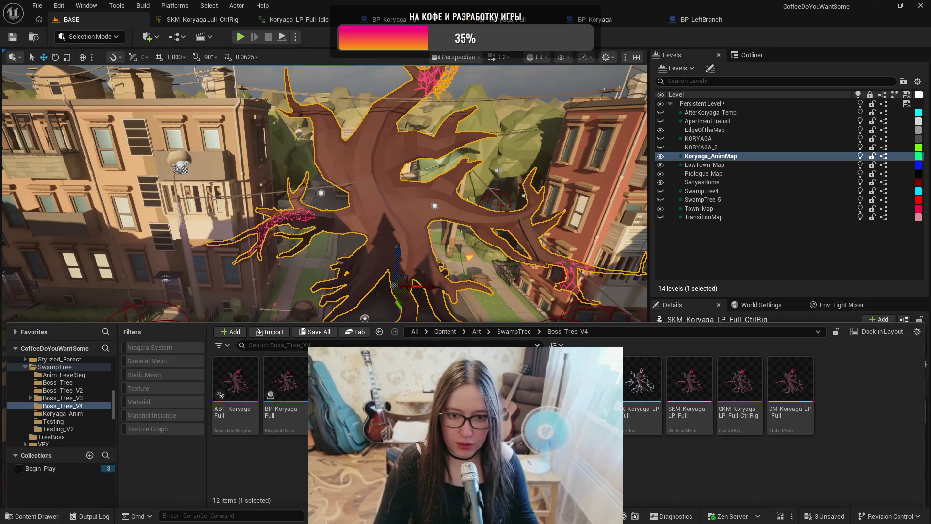
{"action": "key", "text": "ctrl+s"}
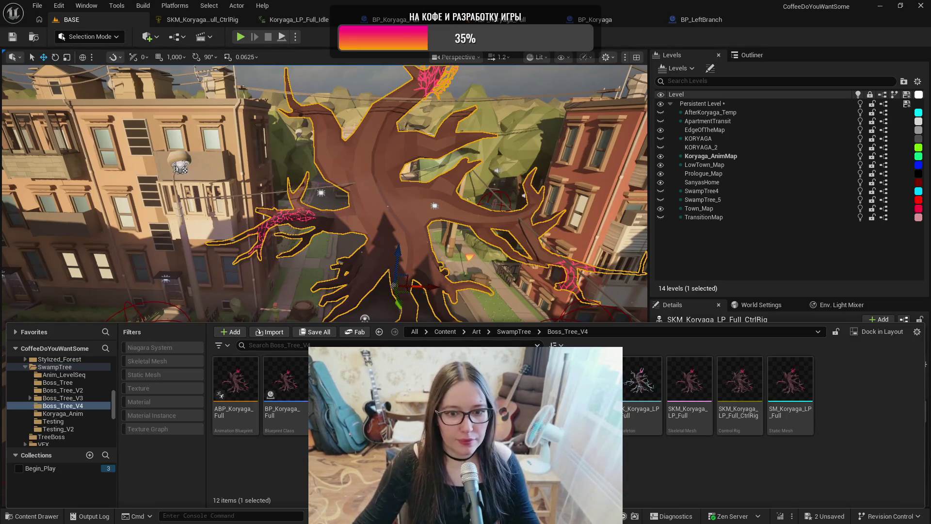
Step: Open the tree's control rig in Sequencer and set the working and view range ends to 20
{"action": "double_click", "coordinate": [334, 383]}
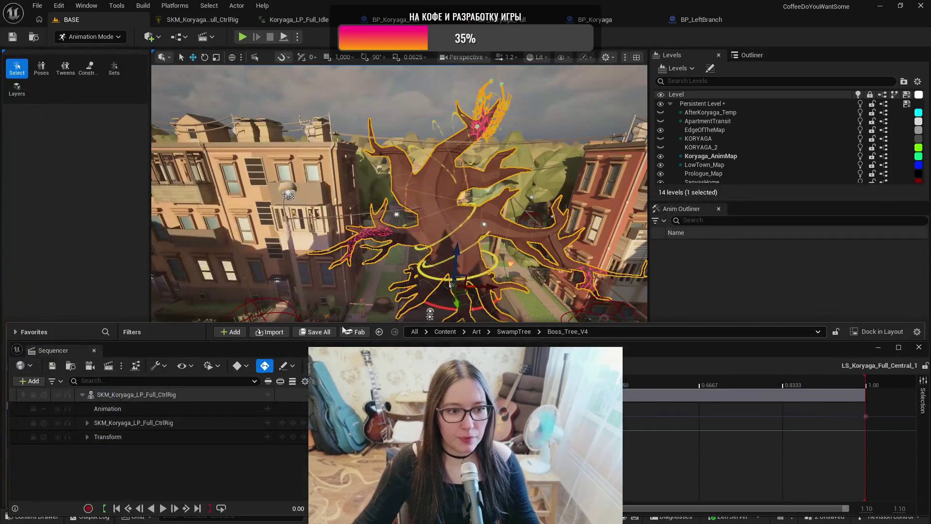
{"action": "left_click", "coordinate": [88, 423]}
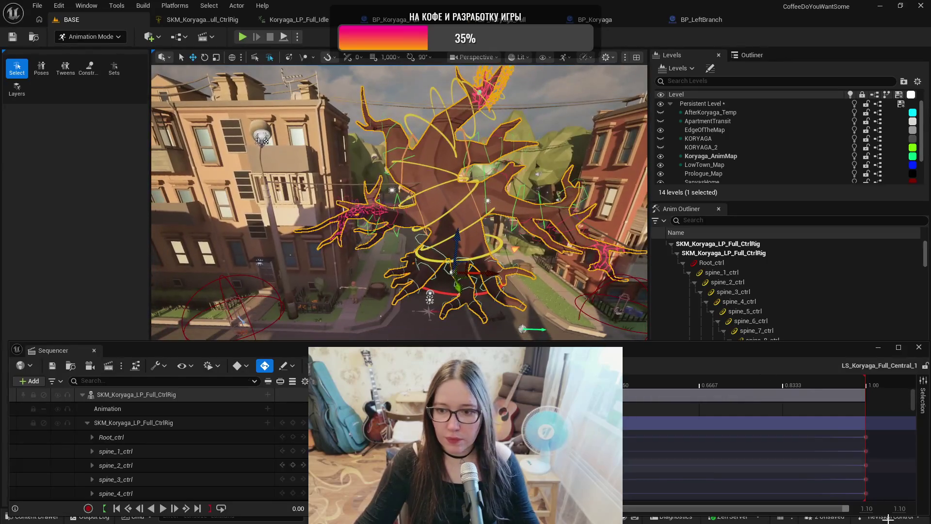
{"action": "left_click", "coordinate": [903, 507]}
{"action": "type", "text": "20"}
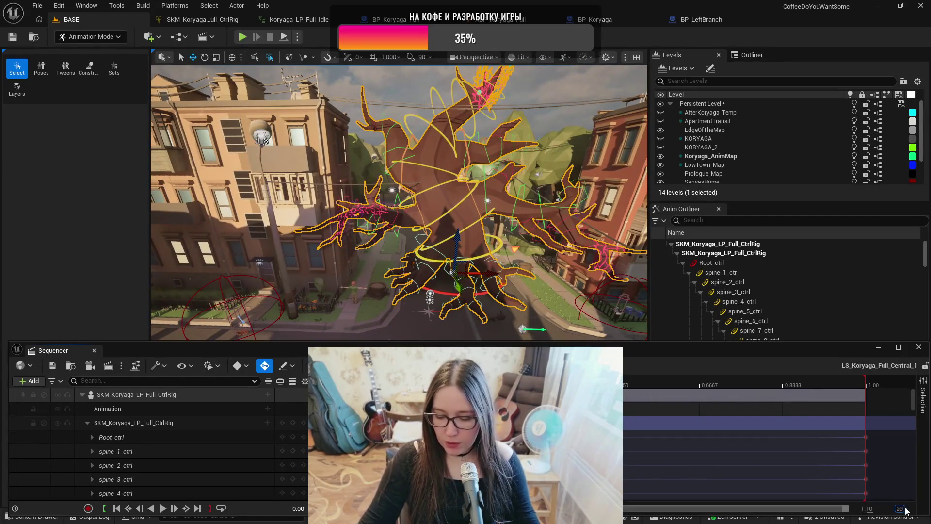
{"action": "key", "text": "Return"}
{"action": "left_click", "coordinate": [867, 509]}
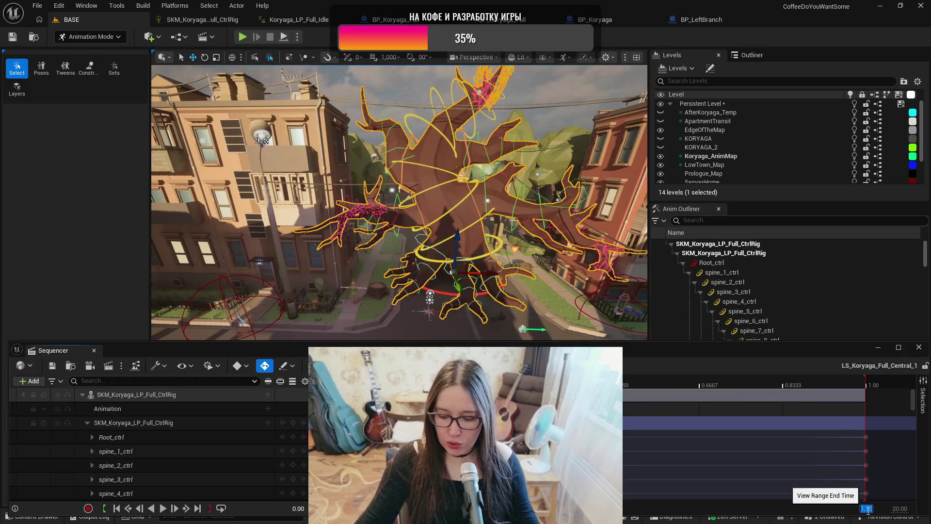
{"action": "type", "text": "20"}
{"action": "key", "text": "Return"}
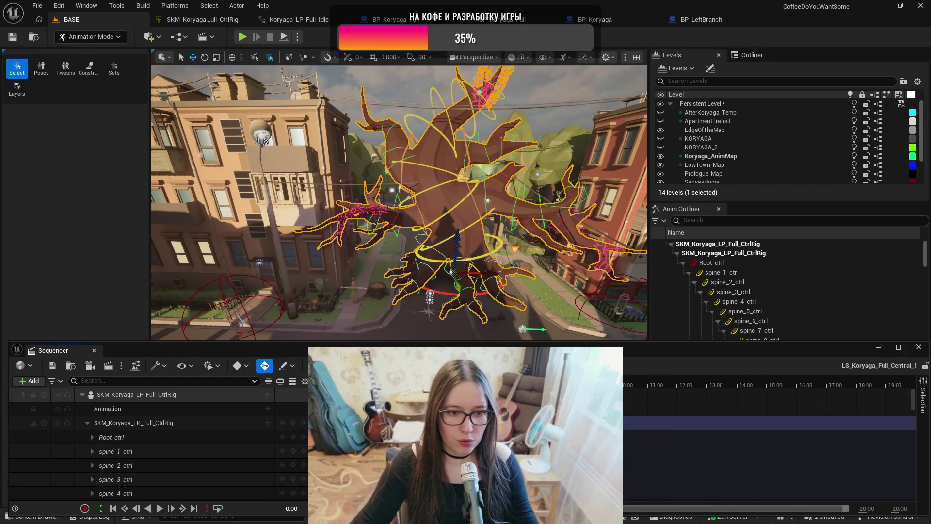
Step: Extend the playback range end and move the playhead to around 4.03 seconds
{"action": "left_click_drag", "start_coordinate": [355, 383], "coordinate": [790, 383]}
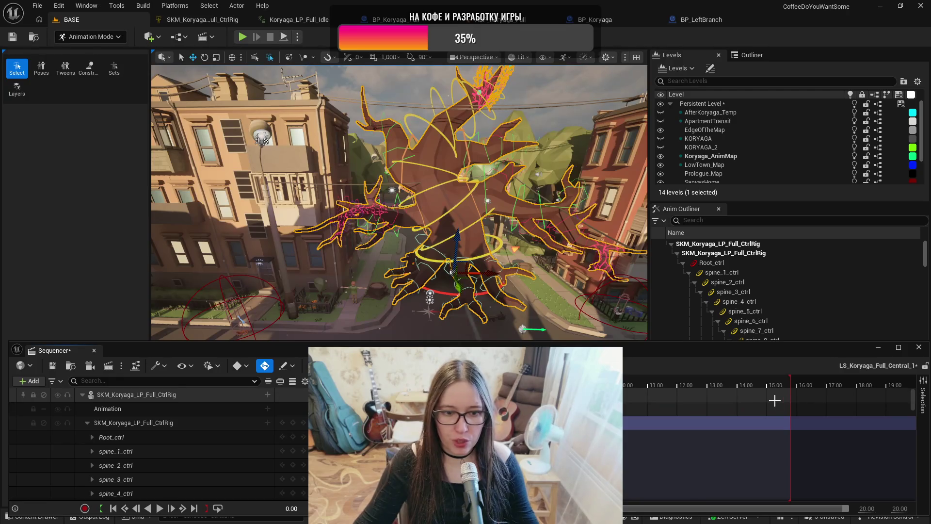
{"action": "left_click", "coordinate": [439, 385]}
{"action": "key", "text": "Left"}
{"action": "key", "text": "Left"}
{"action": "key", "text": "Left"}
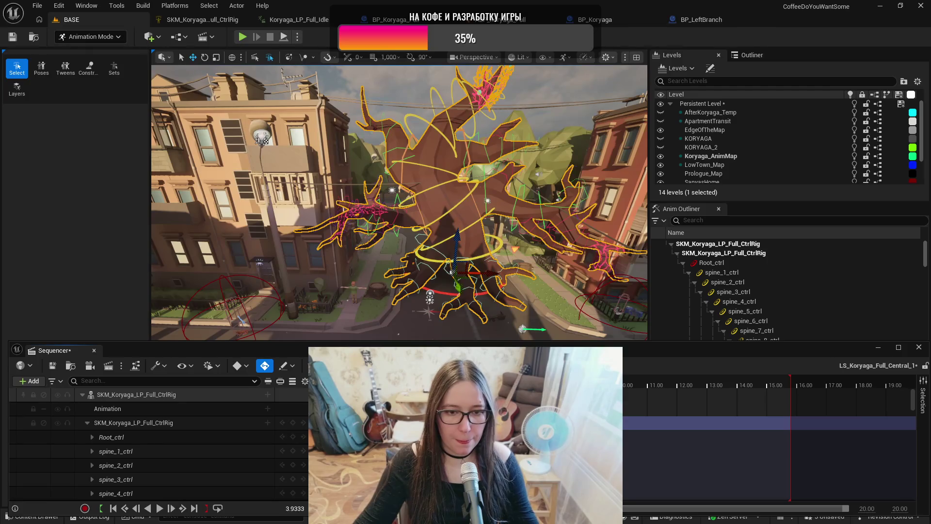
{"action": "key", "text": "Right"}
{"action": "key", "text": "Right"}
{"action": "key", "text": "Right"}
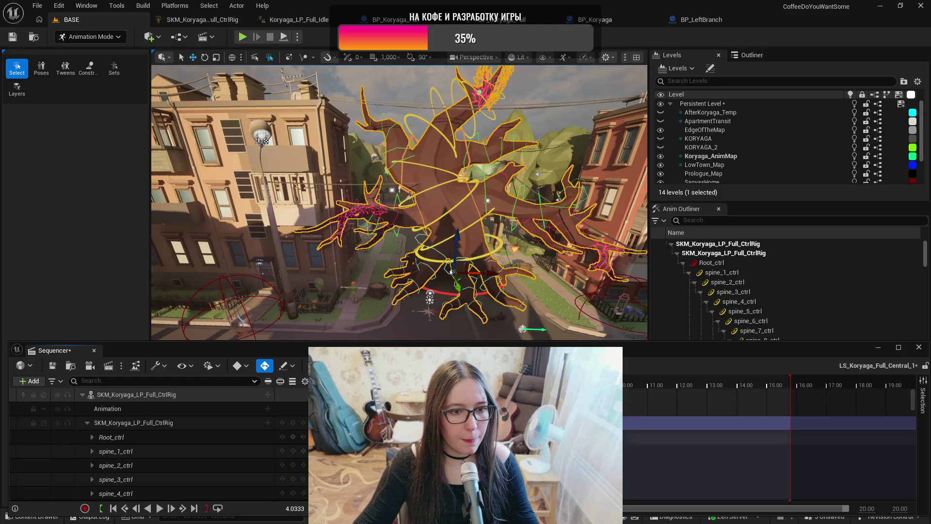
{"action": "scroll", "coordinate": [399, 204], "scroll_direction": "up", "scroll_amount": 3}
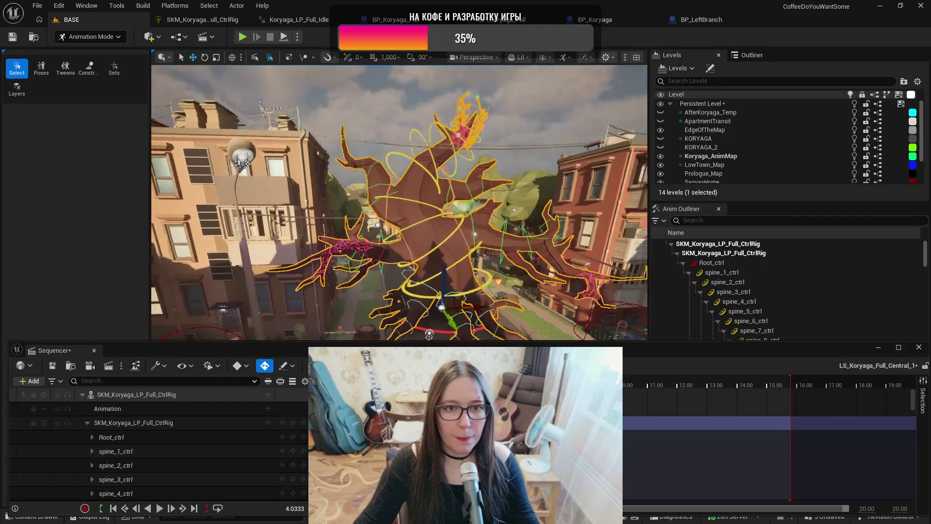
Step: Move the camera in close to the tree rig, select spine_3_ctrl, and toggle the gizmo coordinate space
{"action": "scroll", "coordinate": [399, 203], "scroll_direction": "up", "scroll_amount": 5}
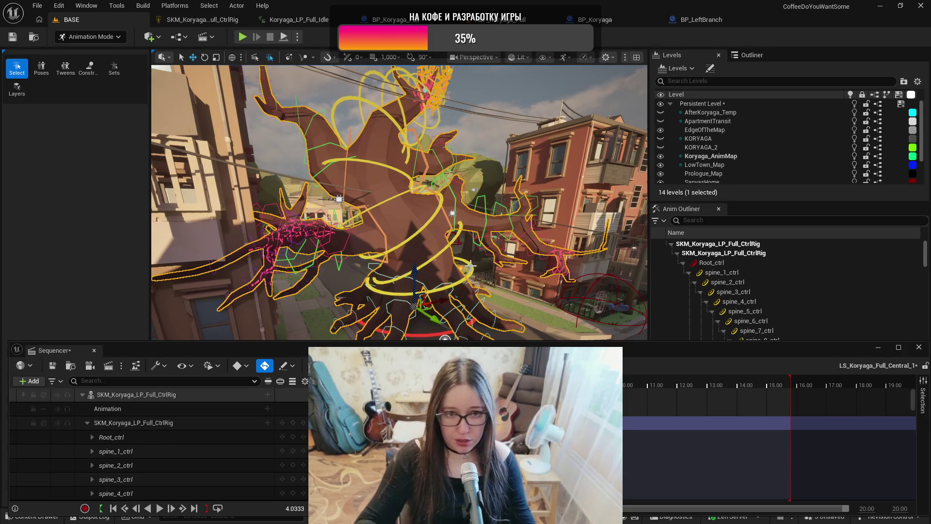
{"action": "left_click_drag", "start_coordinate": [470, 265], "coordinate": [422, 262]}
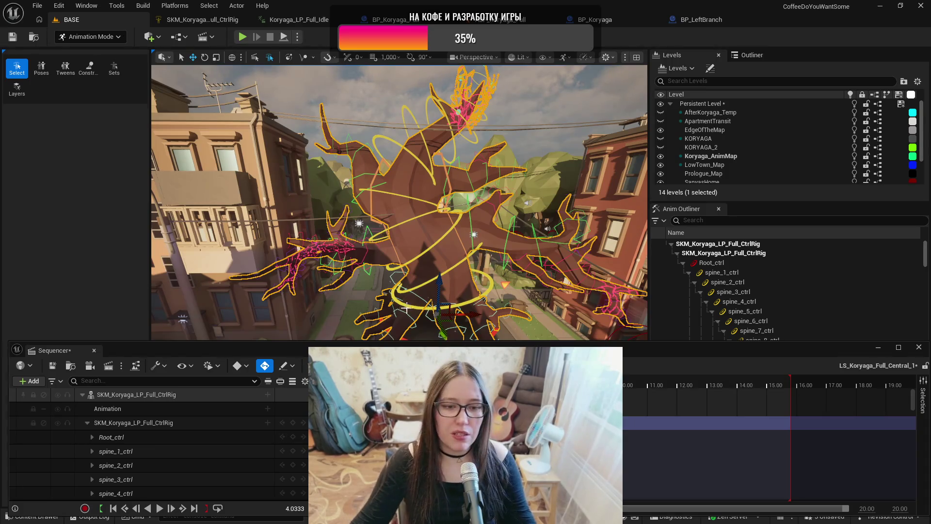
{"action": "scroll", "coordinate": [429, 274], "scroll_direction": "up", "scroll_amount": 4}
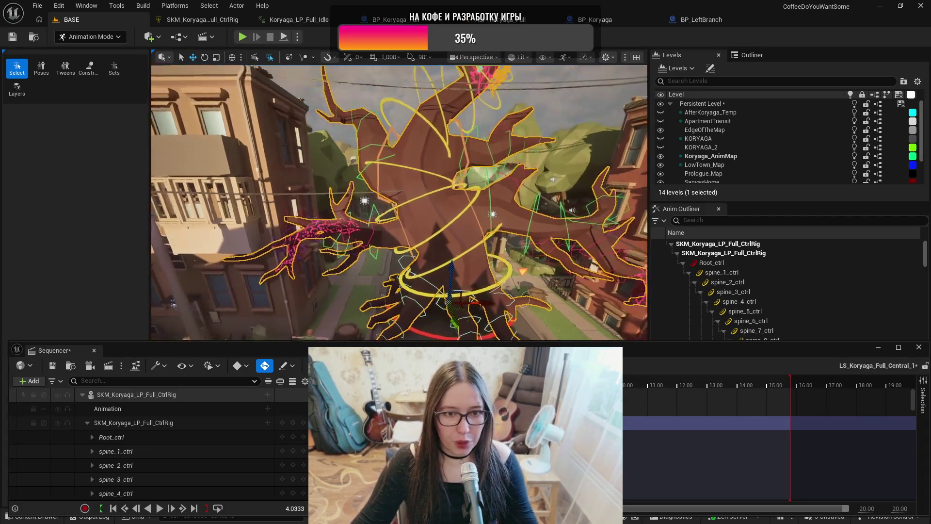
{"action": "mouse_move", "coordinate": [429, 275]}
{"action": "left_mouse_down"}
{"action": "mouse_move", "coordinate": [388, 274]}
{"action": "mouse_move", "coordinate": [427, 274]}
{"action": "left_mouse_up"}
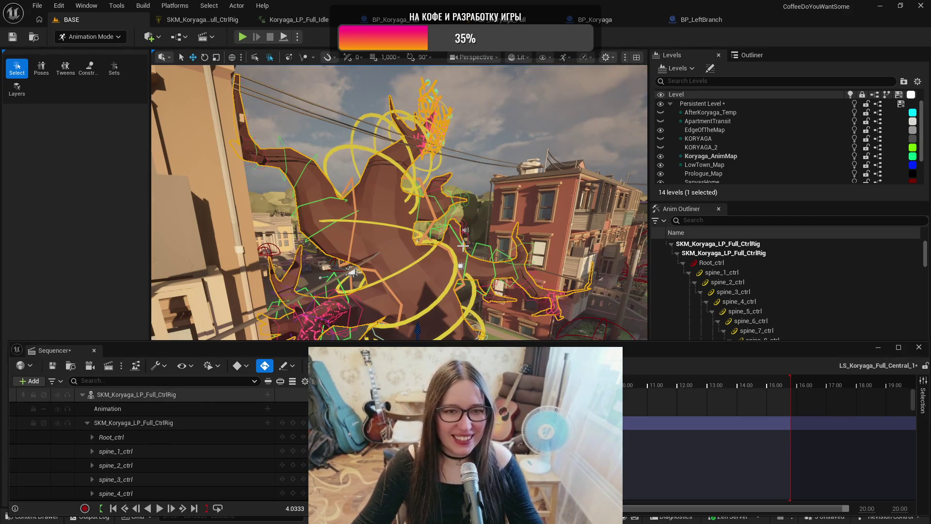
{"action": "scroll", "coordinate": [402, 248], "scroll_direction": "down", "scroll_amount": 3}
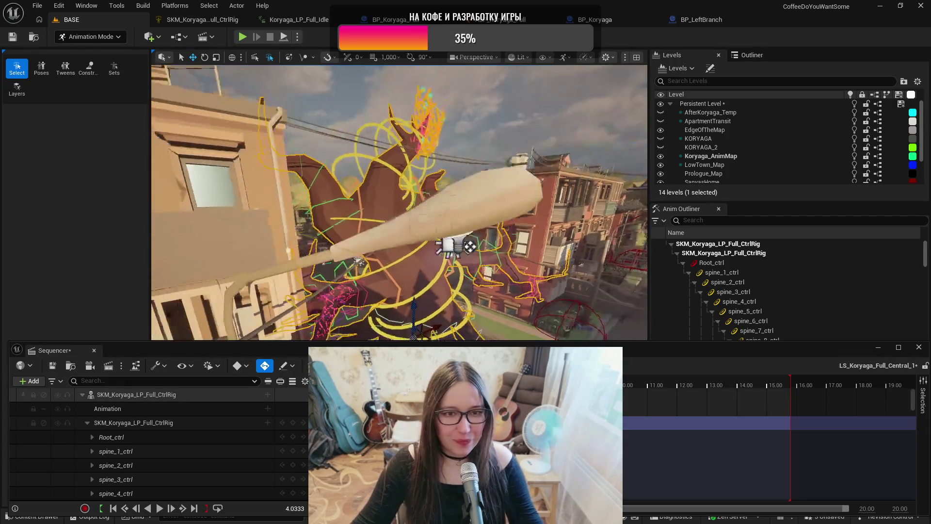
{"action": "scroll", "coordinate": [425, 240], "scroll_direction": "down", "scroll_amount": 5}
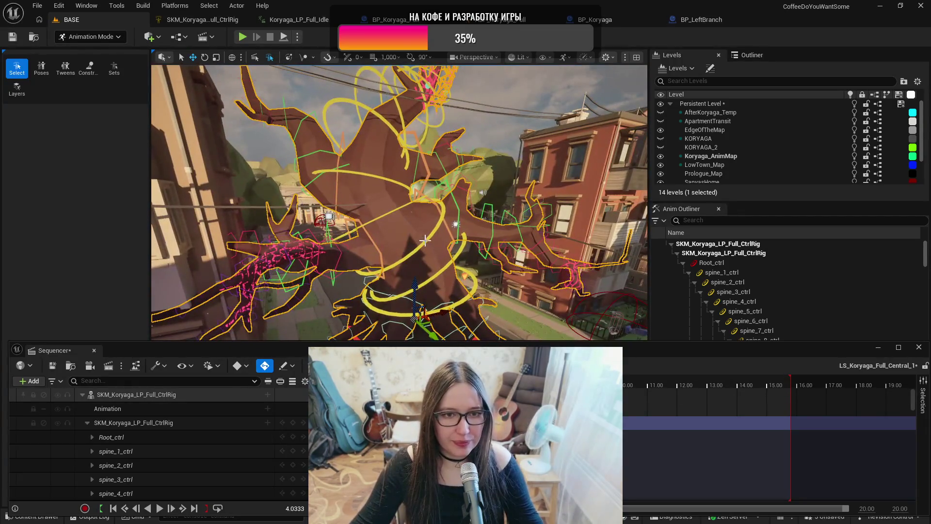
{"action": "left_click", "coordinate": [424, 240]}
{"action": "left_click", "coordinate": [233, 62]}
Step: Switch to a world-space rotate gizmo and bend the tree by rotating spine_2_ctrl
{"action": "key", "text": "e"}
{"action": "left_click_drag", "start_coordinate": [157, 188], "coordinate": [192, 224]}
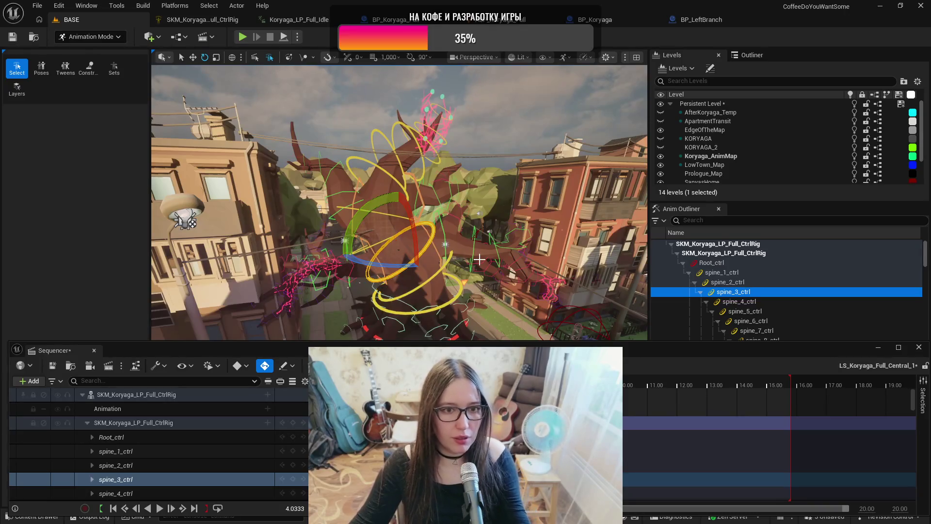
{"action": "key", "text": "ctrl+grave"}
{"action": "left_click_drag", "start_coordinate": [398, 204], "coordinate": [375, 212]}
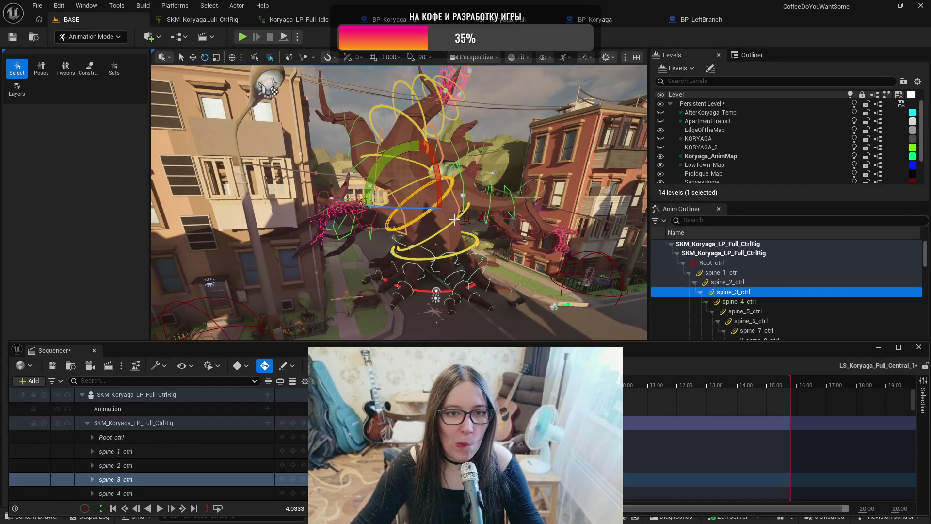
{"action": "left_click", "coordinate": [454, 219]}
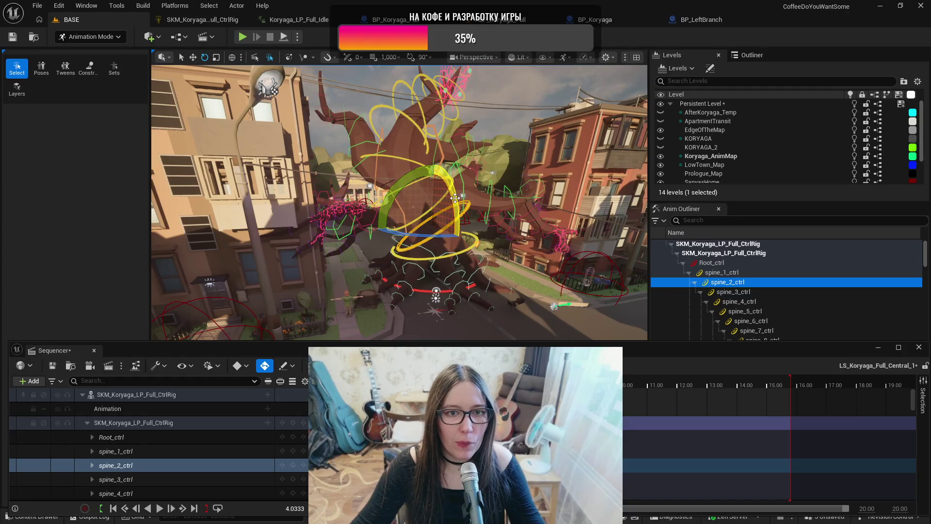
{"action": "left_click_drag", "start_coordinate": [455, 197], "coordinate": [444, 165]}
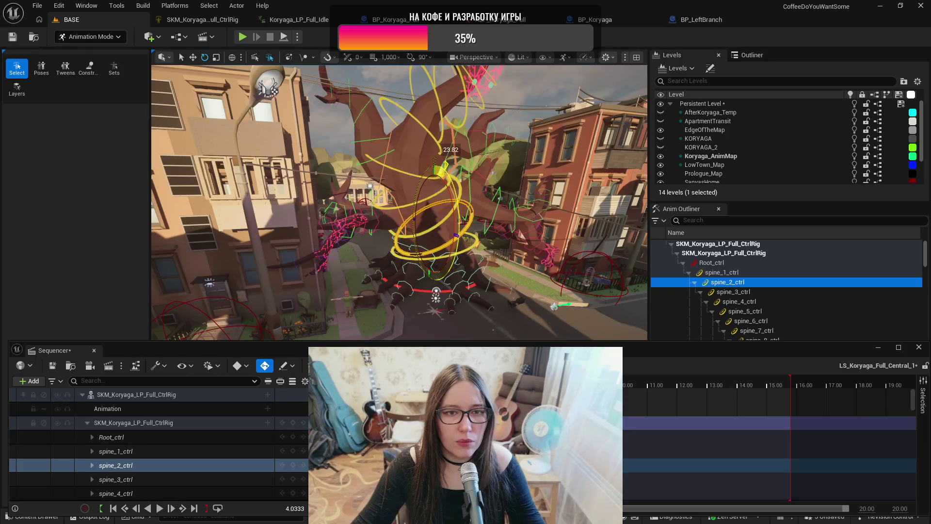
{"action": "mouse_move", "coordinate": [444, 165]}
{"action": "left_mouse_down"}
{"action": "mouse_move", "coordinate": [403, 170]}
{"action": "mouse_move", "coordinate": [390, 194]}
{"action": "mouse_move", "coordinate": [394, 182]}
{"action": "left_mouse_up"}
Step: Bend the tree further by rotating spine_3_ctrl and turning spine_4_ctrl about 28 degrees
{"action": "left_click", "coordinate": [388, 200]}
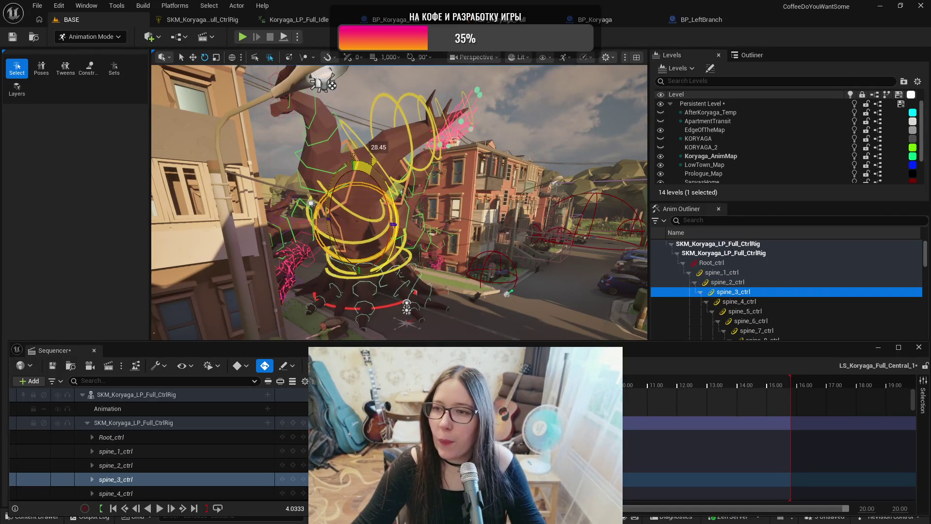
{"action": "left_click_drag", "start_coordinate": [394, 181], "coordinate": [388, 202]}
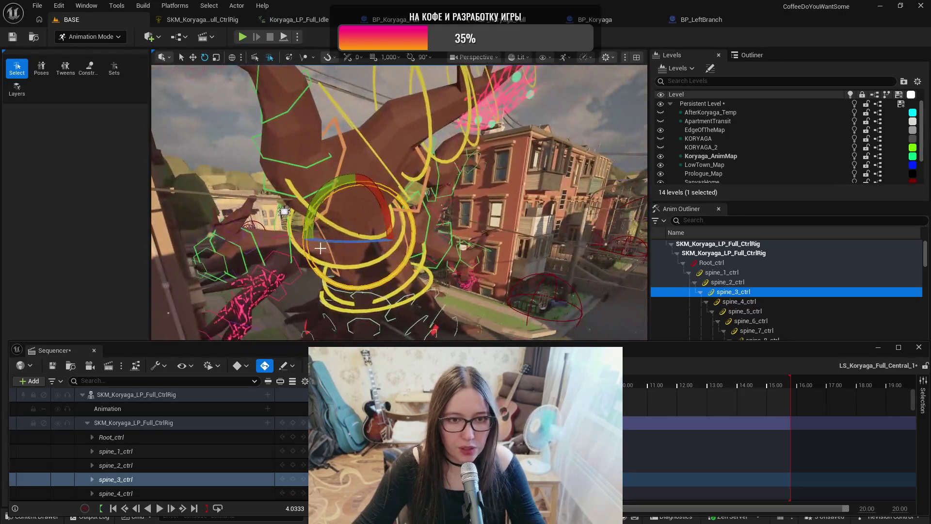
{"action": "left_click", "coordinate": [370, 203]}
{"action": "left_click_drag", "start_coordinate": [369, 187], "coordinate": [360, 159]}
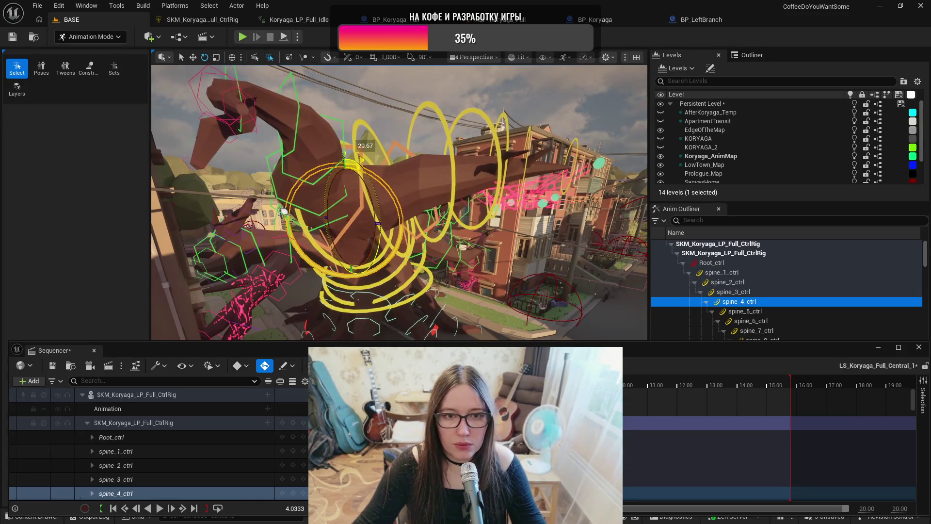
{"action": "left_click_drag", "start_coordinate": [426, 208], "coordinate": [419, 286]}
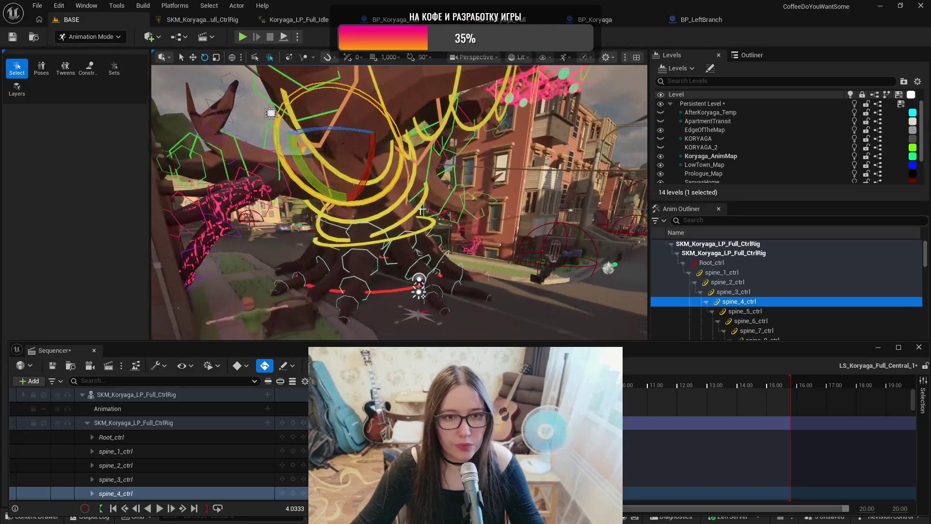
Step: Twist the trunk at spine_2, then undo the stray selections and spine pose changes
{"action": "left_click", "coordinate": [413, 220]}
{"action": "mouse_move", "coordinate": [413, 220]}
{"action": "left_mouse_down"}
{"action": "mouse_move", "coordinate": [373, 145]}
{"action": "mouse_move", "coordinate": [340, 116]}
{"action": "mouse_move", "coordinate": [425, 218]}
{"action": "mouse_move", "coordinate": [408, 177]}
{"action": "mouse_move", "coordinate": [394, 202]}
{"action": "mouse_move", "coordinate": [412, 216]}
{"action": "left_mouse_up"}
{"action": "left_click", "coordinate": [426, 217]}
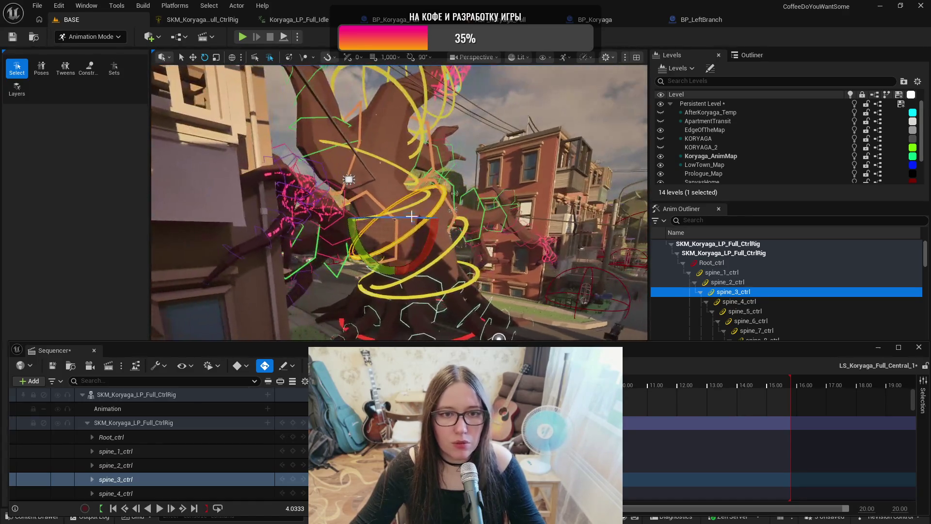
{"action": "left_click", "coordinate": [412, 204]}
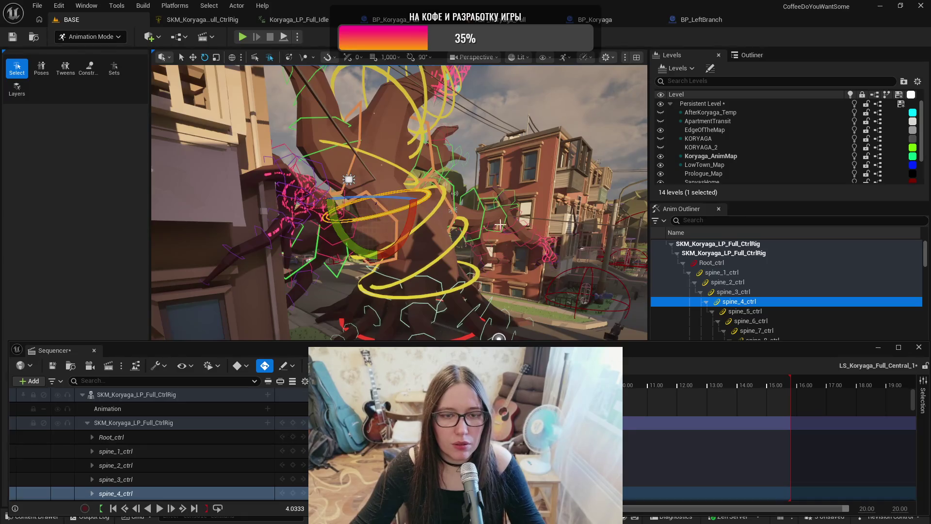
{"action": "key", "text": "ctrl+z"}
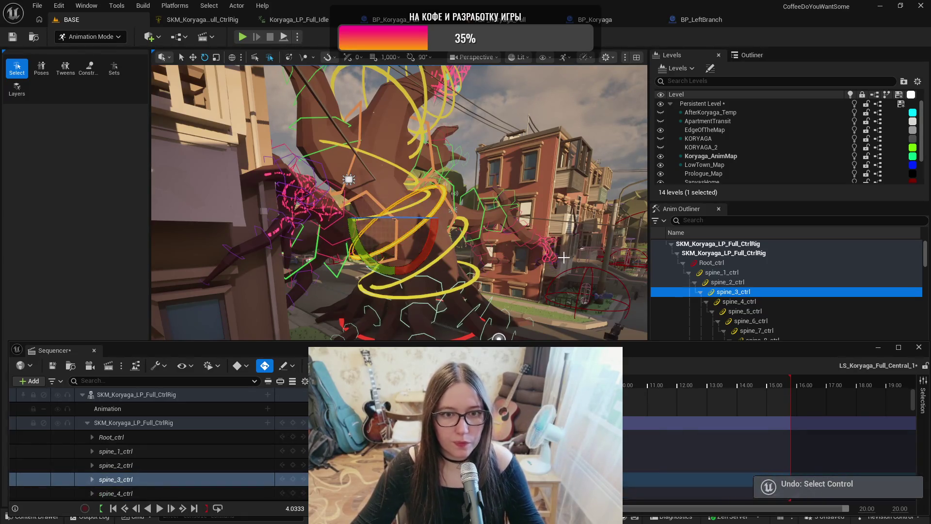
{"action": "key", "text": "ctrl+z"}
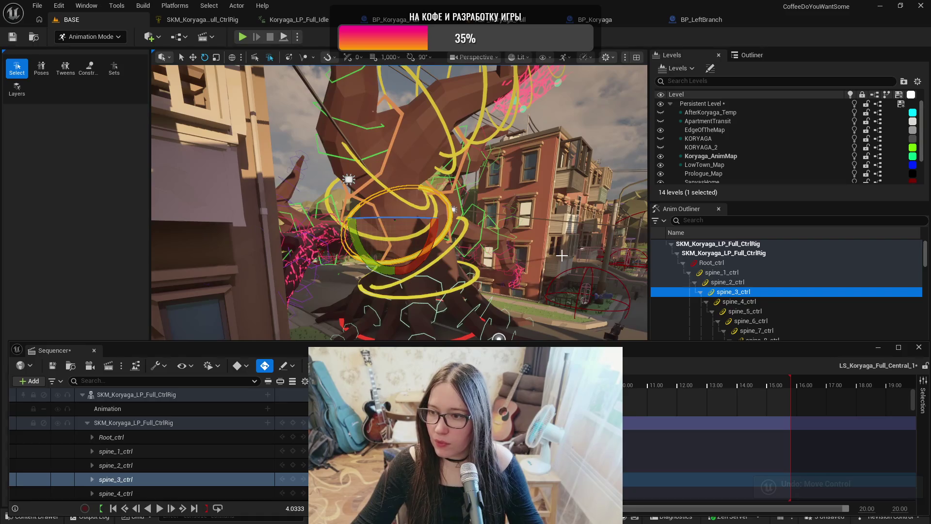
{"action": "key", "text": "ctrl+z"}
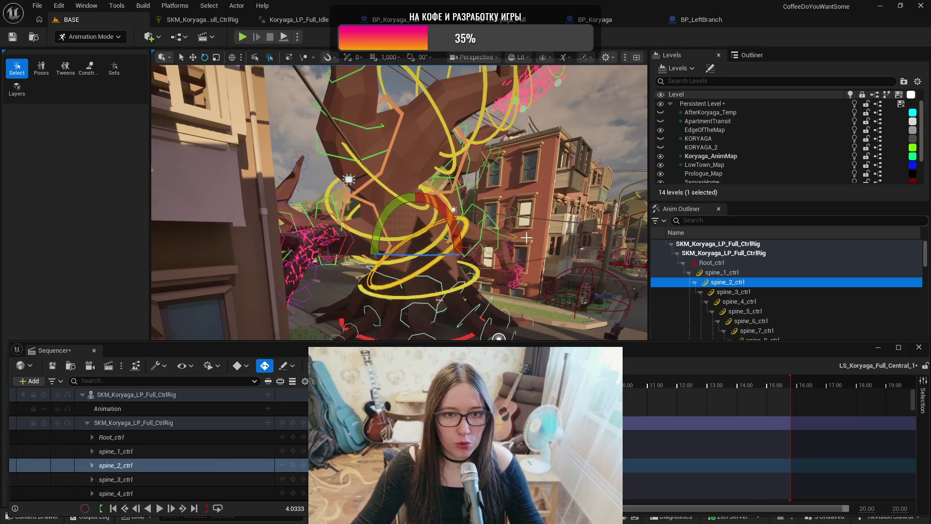
{"action": "key", "text": "ctrl+z"}
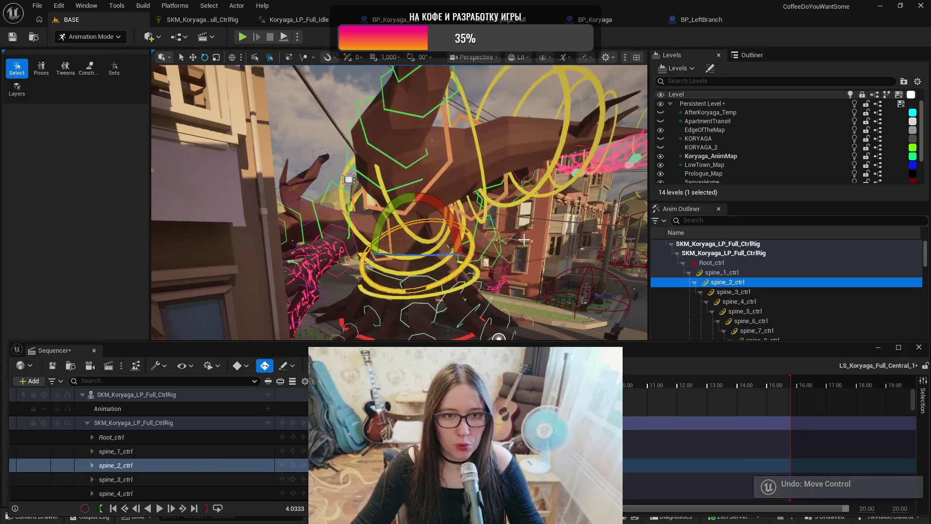
Step: Turn spine_2_ctrl about 5 degrees and orbit around the tree to check the bend
{"action": "mouse_move", "coordinate": [398, 204]}
{"action": "left_mouse_down"}
{"action": "mouse_move", "coordinate": [359, 199]}
{"action": "mouse_move", "coordinate": [366, 216]}
{"action": "mouse_move", "coordinate": [415, 213]}
{"action": "mouse_move", "coordinate": [531, 236]}
{"action": "left_mouse_up"}
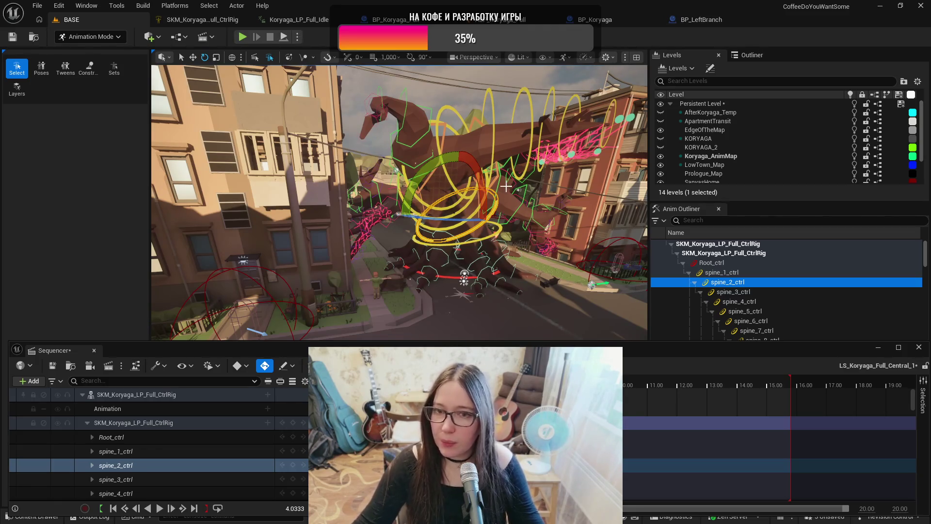
{"action": "left_click_drag", "start_coordinate": [397, 214], "coordinate": [409, 150]}
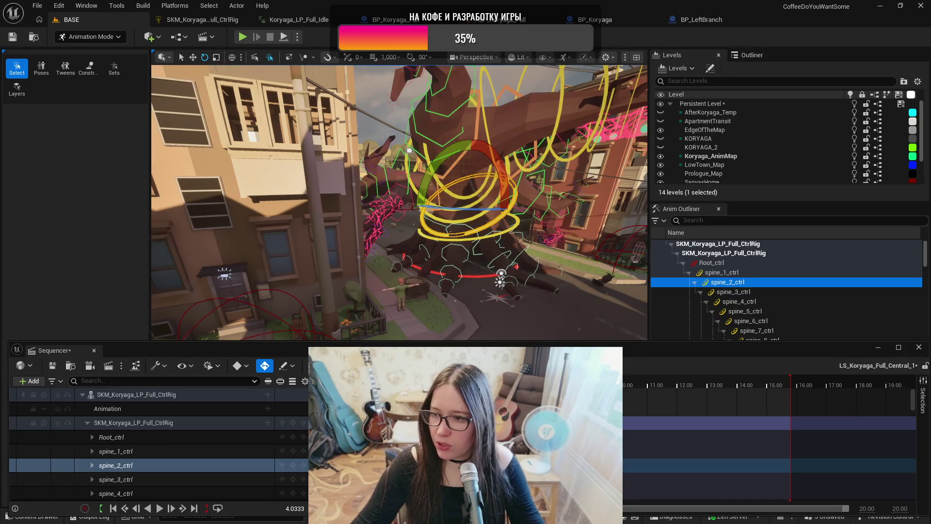
{"action": "mouse_move", "coordinate": [409, 151]}
{"action": "left_mouse_down"}
{"action": "mouse_move", "coordinate": [405, 144]}
{"action": "mouse_move", "coordinate": [401, 157]}
{"action": "left_mouse_up"}
{"action": "left_click_drag", "start_coordinate": [543, 262], "coordinate": [549, 267]}
{"action": "left_click_drag", "start_coordinate": [459, 153], "coordinate": [459, 187]}
{"action": "left_click_drag", "start_coordinate": [356, 120], "coordinate": [297, 150]}
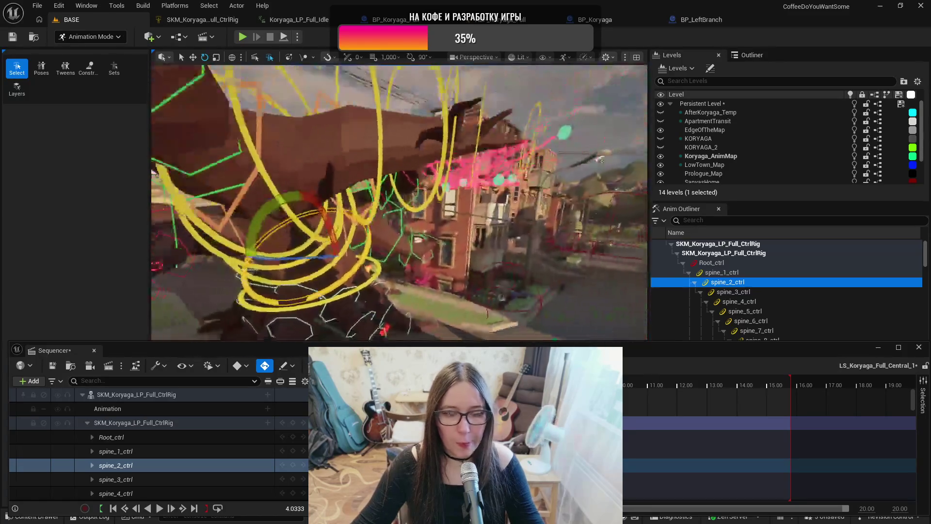
{"action": "mouse_move", "coordinate": [398, 204]}
{"action": "left_mouse_down"}
{"action": "mouse_move", "coordinate": [369, 194]}
{"action": "mouse_move", "coordinate": [335, 201]}
{"action": "mouse_move", "coordinate": [315, 156]}
{"action": "left_mouse_up"}
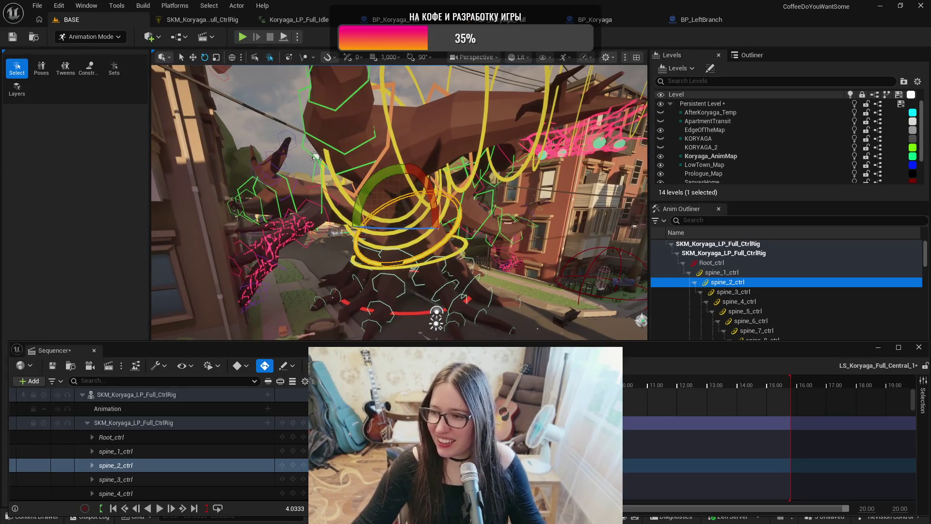
{"action": "left_click_drag", "start_coordinate": [315, 155], "coordinate": [344, 201]}
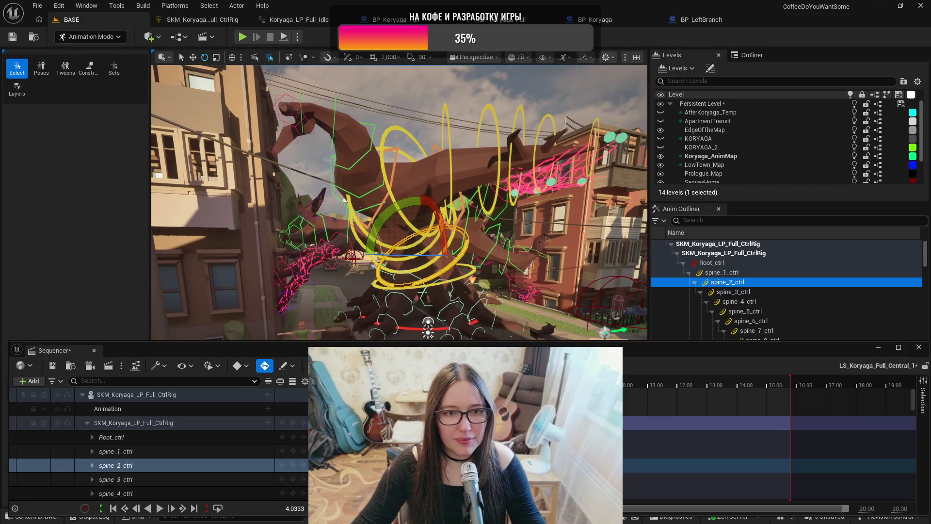
{"action": "left_click_drag", "start_coordinate": [444, 302], "coordinate": [444, 303]}
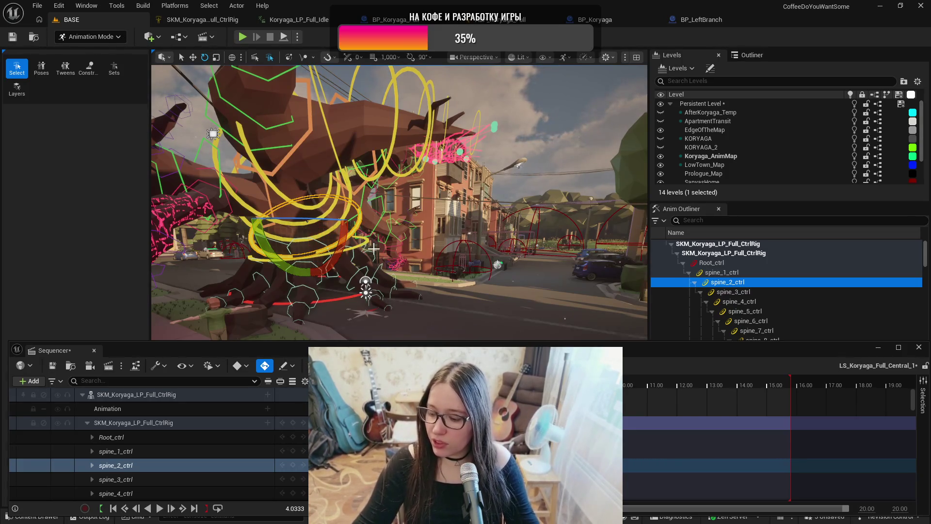
{"action": "left_click_drag", "start_coordinate": [410, 213], "coordinate": [353, 170]}
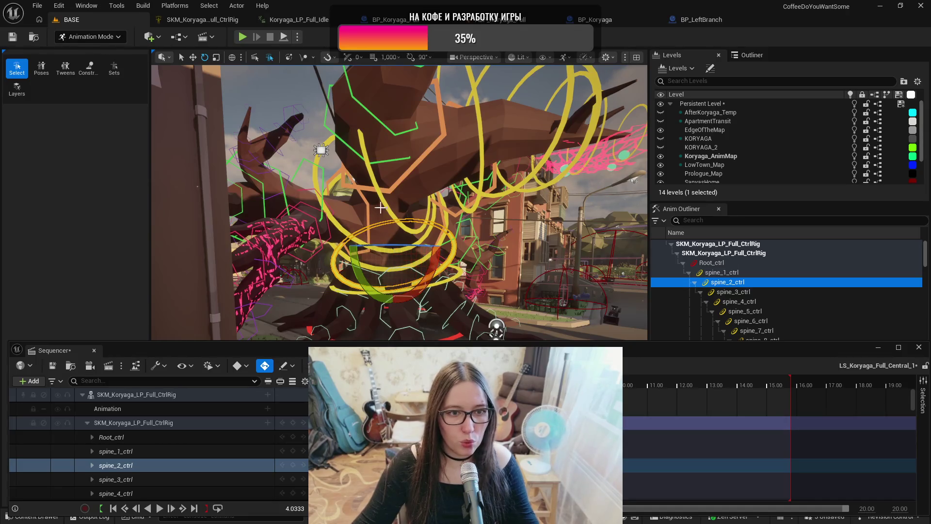
Step: Rotate the tree's upper body at spine_5_ctrl
{"action": "left_click", "coordinate": [433, 189]}
{"action": "left_click_drag", "start_coordinate": [434, 189], "coordinate": [430, 138]}
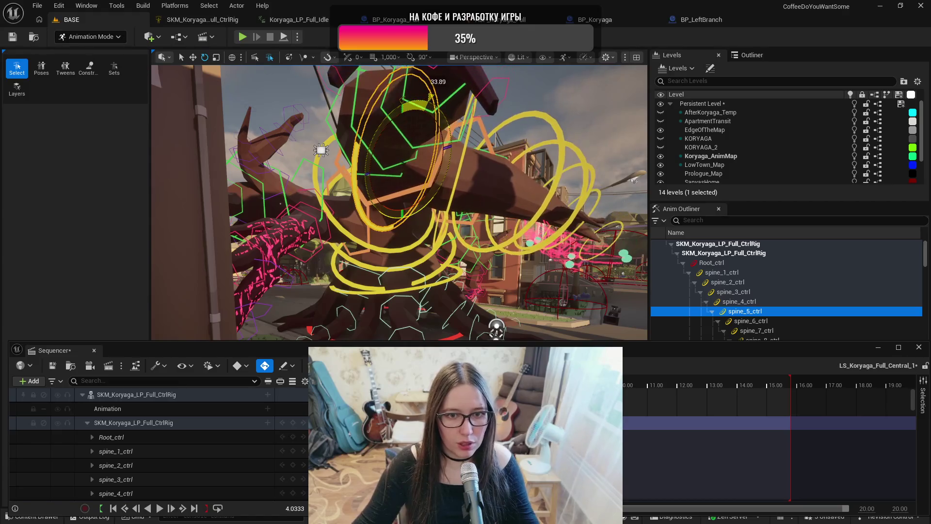
{"action": "mouse_move", "coordinate": [430, 97]}
{"action": "left_mouse_down"}
{"action": "mouse_move", "coordinate": [339, 170]}
{"action": "mouse_move", "coordinate": [476, 182]}
{"action": "left_mouse_up"}
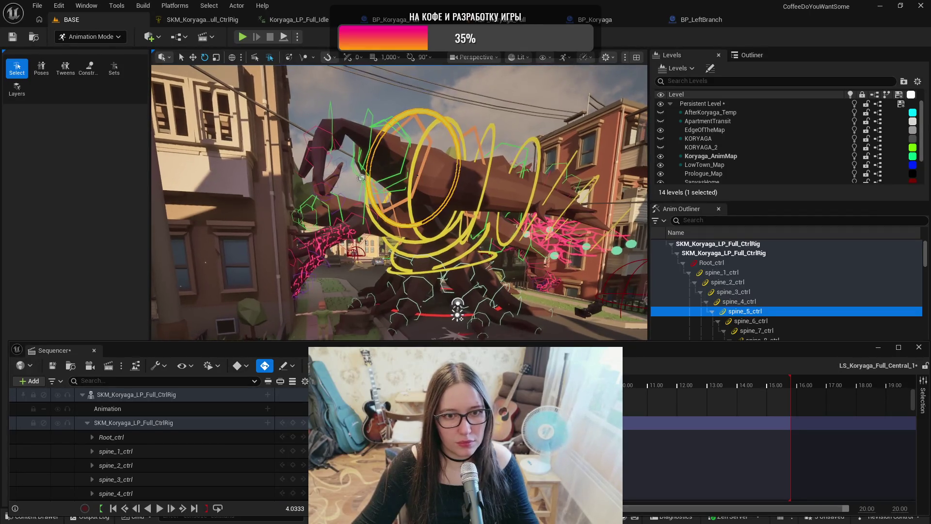
Step: Swing the upper trunk about 73 degrees at spine_7_ctrl, then adjust it another 10 degrees
{"action": "left_click", "coordinate": [483, 185]}
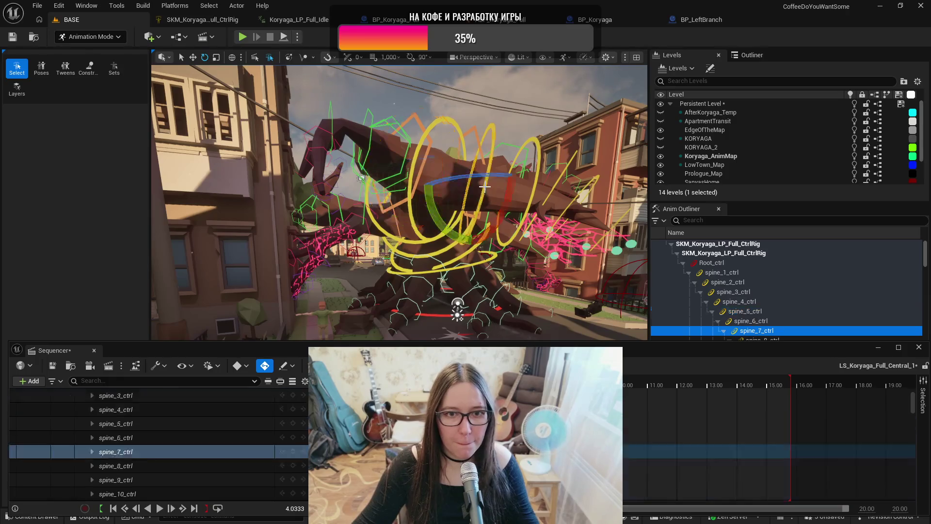
{"action": "left_click_drag", "start_coordinate": [513, 199], "coordinate": [496, 123]}
{"action": "left_click_drag", "start_coordinate": [465, 204], "coordinate": [557, 188]}
{"action": "mouse_move", "coordinate": [435, 248]}
{"action": "left_mouse_down"}
{"action": "mouse_move", "coordinate": [406, 240]}
{"action": "mouse_move", "coordinate": [435, 248]}
{"action": "left_mouse_up"}
{"action": "mouse_move", "coordinate": [410, 199]}
{"action": "left_mouse_down"}
{"action": "mouse_move", "coordinate": [405, 160]}
{"action": "mouse_move", "coordinate": [448, 183]}
{"action": "left_mouse_up"}
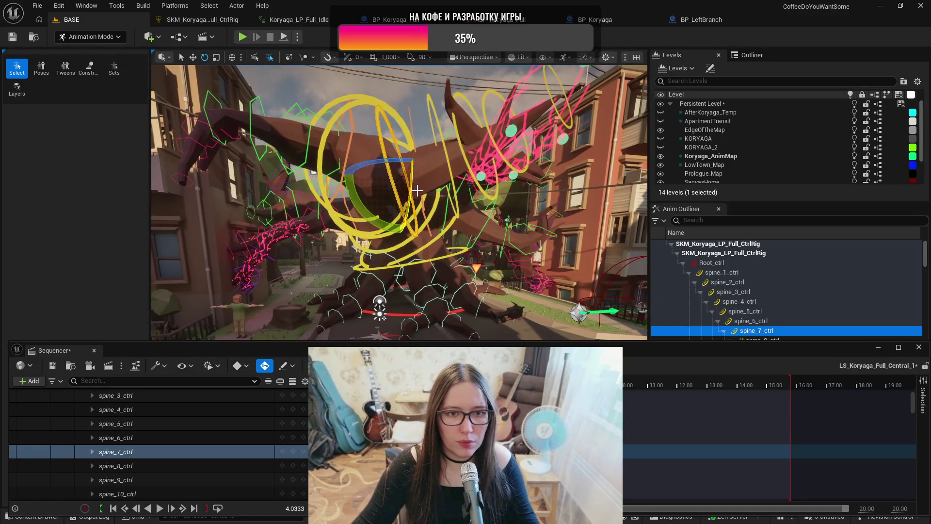
Step: Turn the tree's top about 35 degrees at spine_8_ctrl and frame it to fine-tune
{"action": "left_click", "coordinate": [453, 179]}
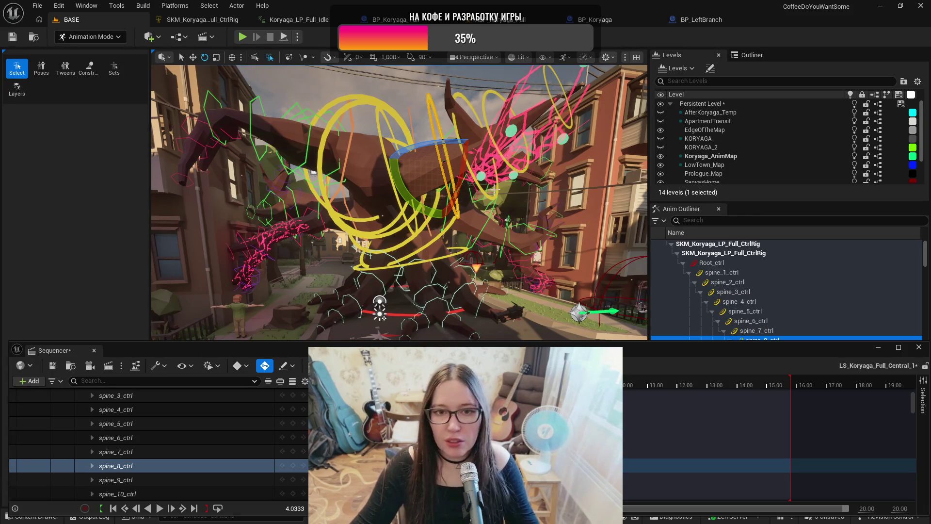
{"action": "mouse_move", "coordinate": [463, 184]}
{"action": "left_mouse_down"}
{"action": "mouse_move", "coordinate": [444, 161]}
{"action": "mouse_move", "coordinate": [422, 165]}
{"action": "mouse_move", "coordinate": [436, 158]}
{"action": "left_mouse_up"}
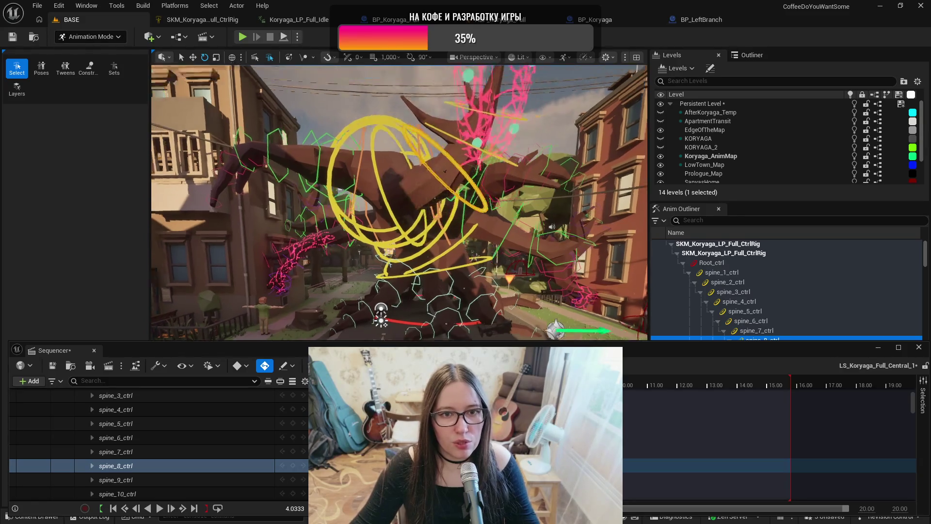
{"action": "key", "text": "f"}
{"action": "mouse_move", "coordinate": [480, 200]}
{"action": "left_mouse_down"}
{"action": "mouse_move", "coordinate": [470, 271]}
{"action": "mouse_move", "coordinate": [431, 340]}
{"action": "left_mouse_up"}
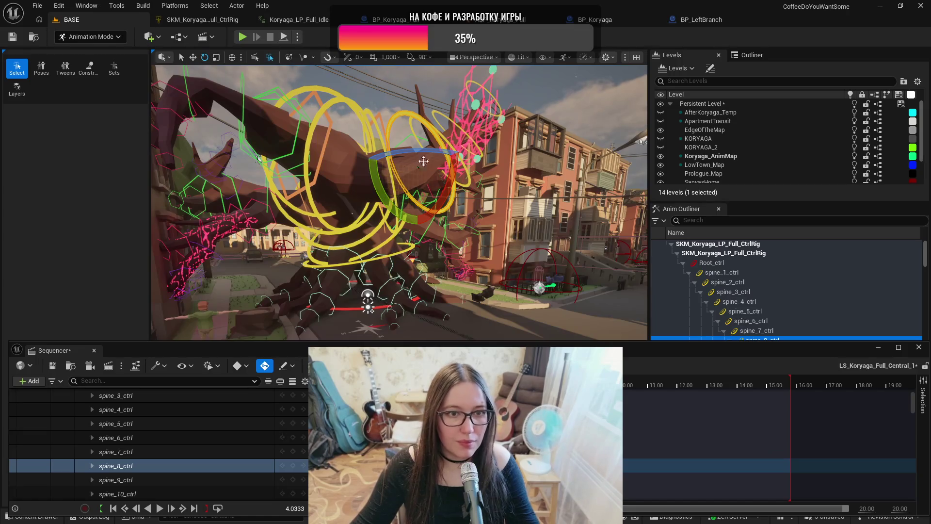
{"action": "mouse_move", "coordinate": [461, 263]}
{"action": "left_mouse_down"}
{"action": "mouse_move", "coordinate": [452, 230]}
{"action": "mouse_move", "coordinate": [439, 222]}
{"action": "mouse_move", "coordinate": [399, 238]}
{"action": "mouse_move", "coordinate": [376, 226]}
{"action": "mouse_move", "coordinate": [346, 179]}
{"action": "left_mouse_up"}
{"action": "left_click", "coordinate": [422, 250]}
Step: Rotate the body about 21 degrees at spine_6_ctrl
{"action": "left_click", "coordinate": [378, 230]}
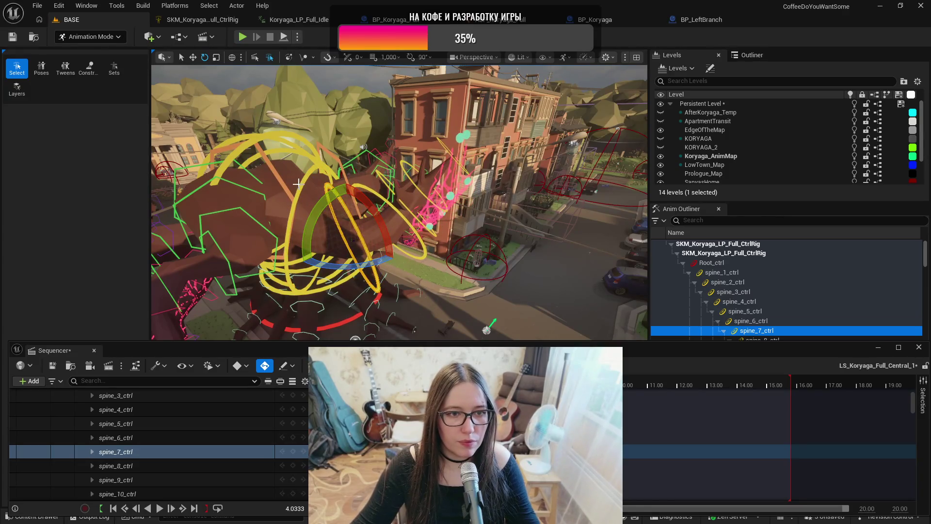
{"action": "left_click", "coordinate": [347, 197]}
{"action": "left_click_drag", "start_coordinate": [333, 211], "coordinate": [316, 169]}
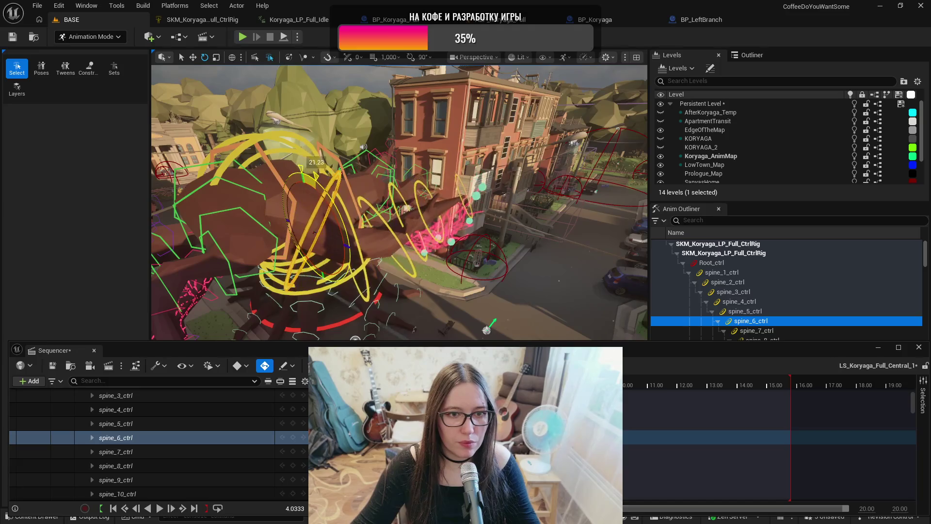
{"action": "mouse_move", "coordinate": [354, 272]}
{"action": "left_mouse_down"}
{"action": "mouse_move", "coordinate": [342, 264]}
{"action": "mouse_move", "coordinate": [354, 273]}
{"action": "left_mouse_up"}
Step: Rotate the body about 18 degrees at spine_5_ctrl, then play the animation back
{"action": "left_click", "coordinate": [279, 203]}
{"action": "left_click_drag", "start_coordinate": [284, 214], "coordinate": [286, 240]}
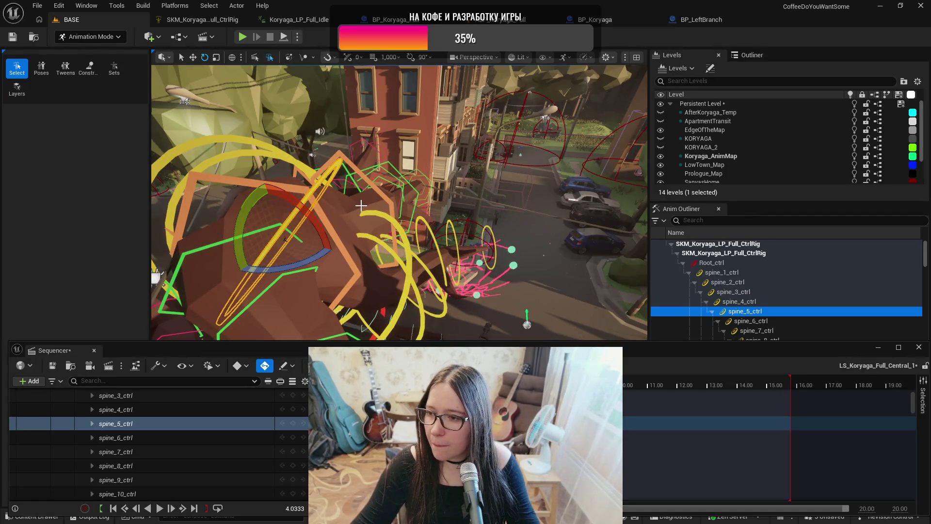
{"action": "left_click_drag", "start_coordinate": [356, 204], "coordinate": [384, 201]}
{"action": "left_click", "coordinate": [384, 201]}
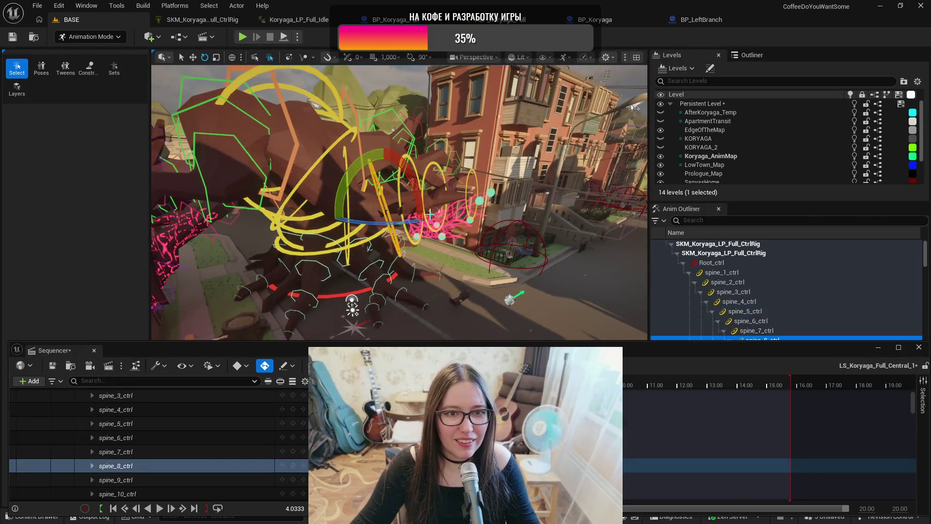
{"action": "left_click_drag", "start_coordinate": [426, 203], "coordinate": [426, 202]}
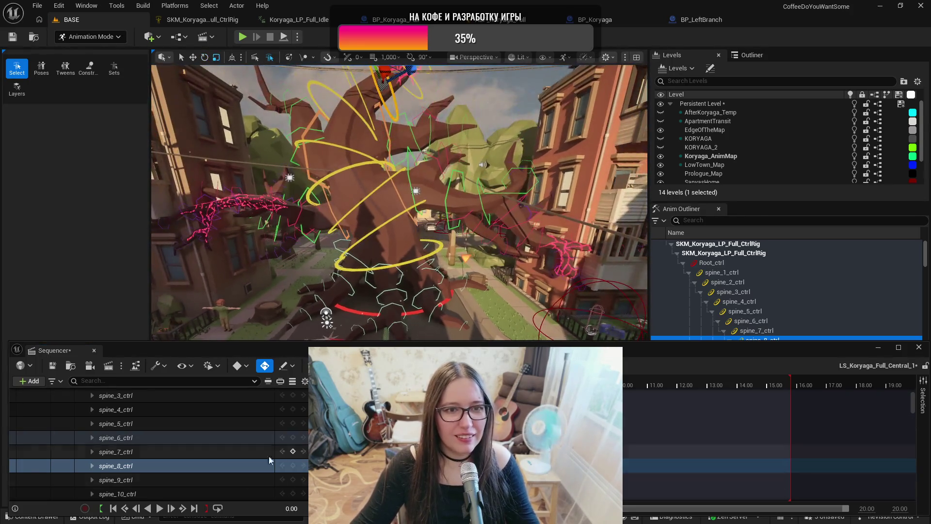
{"action": "left_click", "coordinate": [160, 508]}
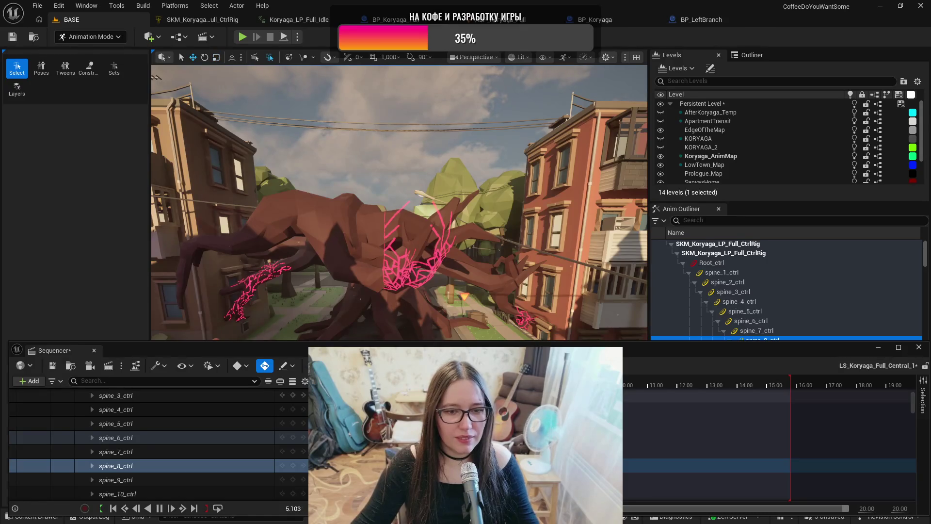
Step: Stop playback, trim the sequence's playback range to end at 4.00, and save LS_Koryaga_Full_Central_1
{"action": "key", "text": "space"}
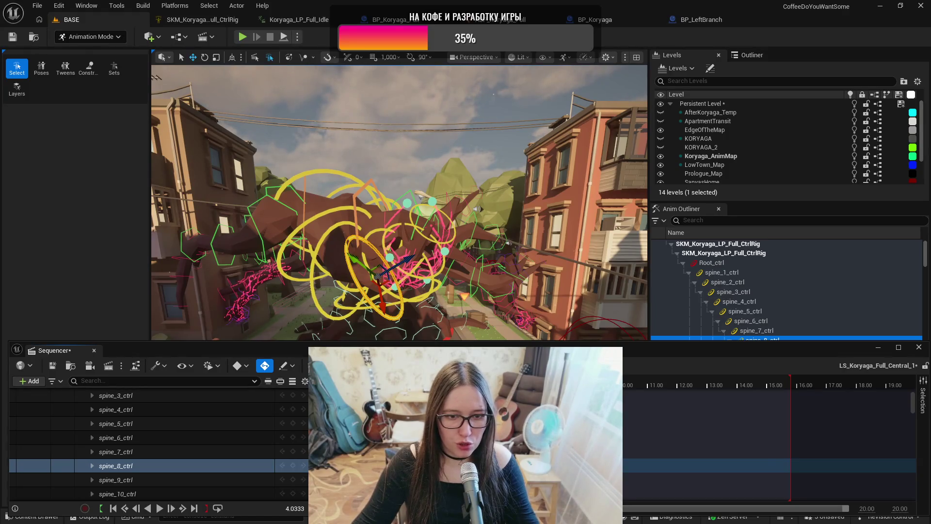
{"action": "key", "text": "Right"}
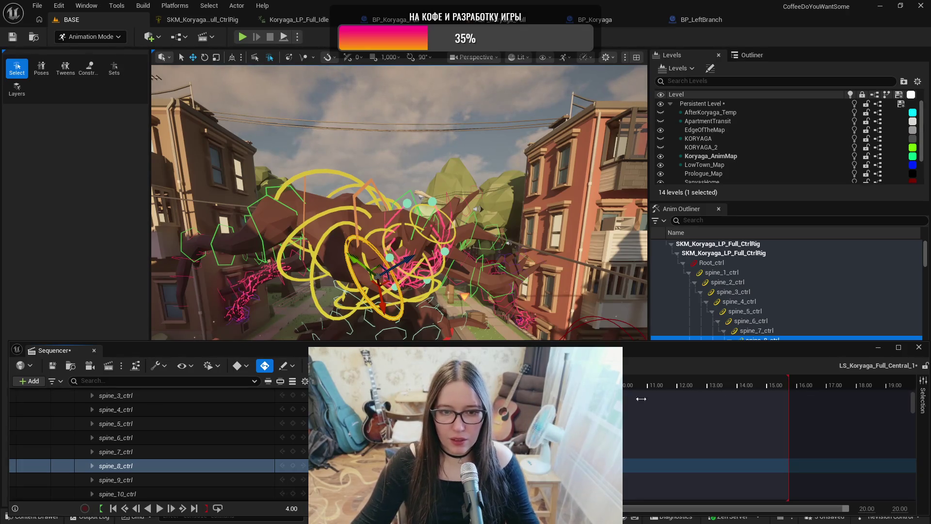
{"action": "left_click_drag", "start_coordinate": [792, 385], "coordinate": [582, 386]}
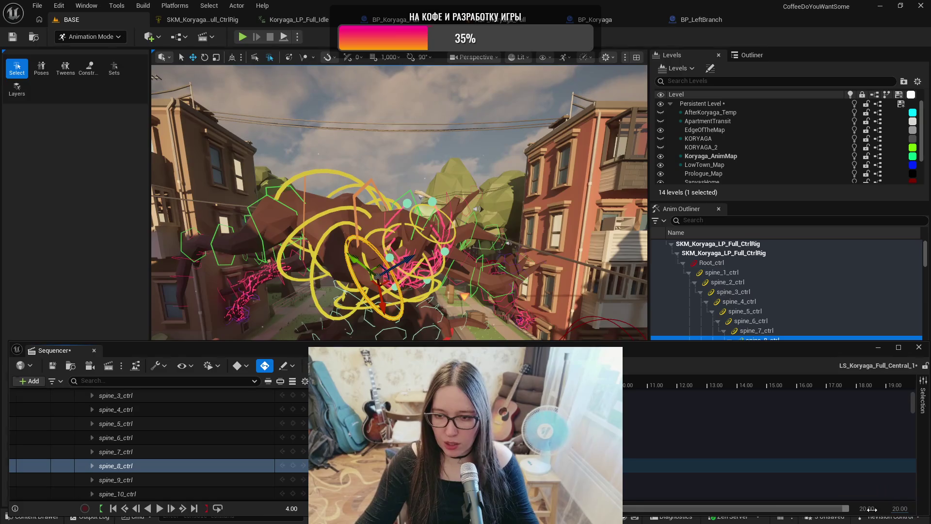
{"action": "mouse_move", "coordinate": [872, 509]}
{"action": "left_mouse_down"}
{"action": "mouse_move", "coordinate": [854, 509]}
{"action": "mouse_move", "coordinate": [892, 508]}
{"action": "left_mouse_up"}
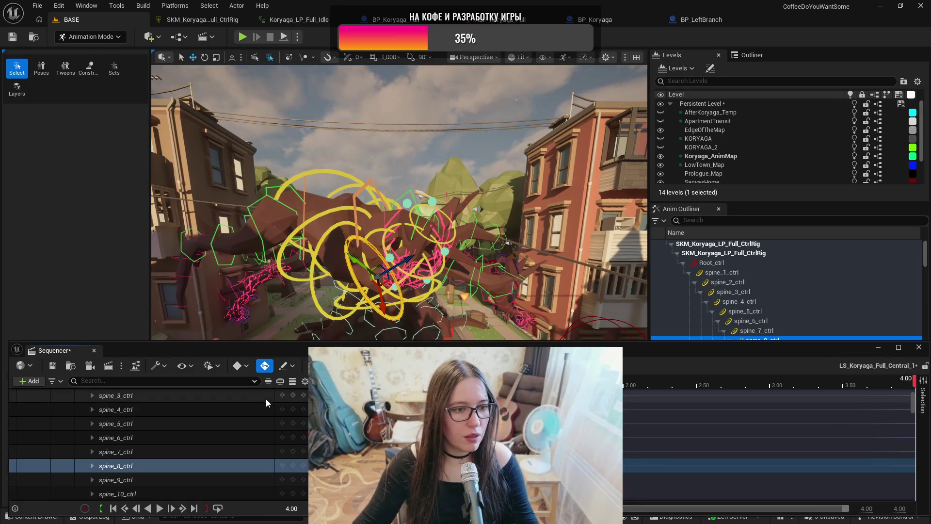
{"action": "left_click", "coordinate": [53, 368]}
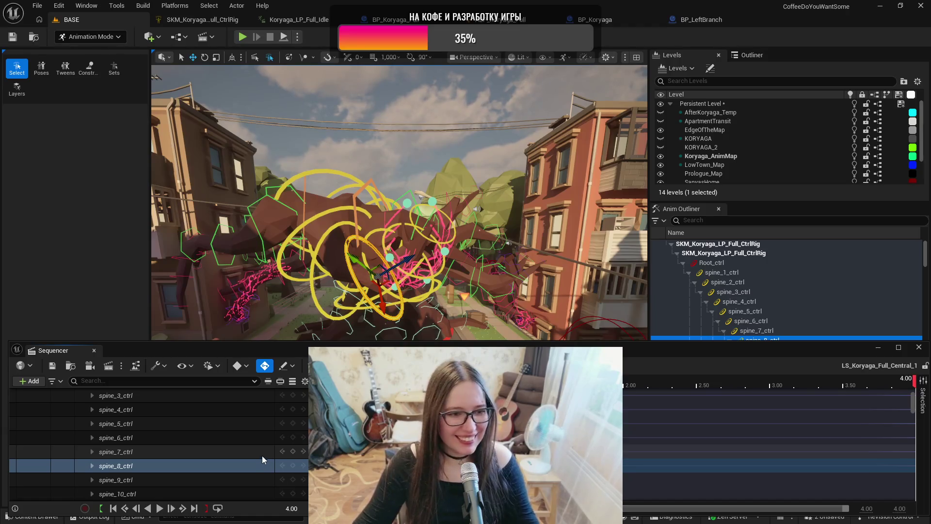
{"action": "scroll", "coordinate": [262, 459], "scroll_direction": "up", "scroll_amount": 3}
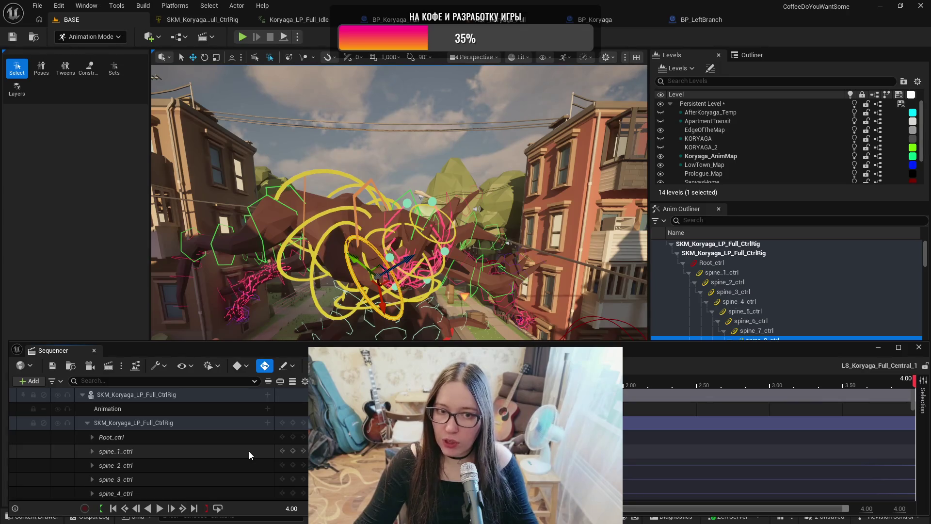
{"action": "mouse_move", "coordinate": [509, 299]}
{"action": "left_mouse_down"}
{"action": "mouse_move", "coordinate": [480, 211]}
{"action": "mouse_move", "coordinate": [508, 295]}
{"action": "left_mouse_up"}
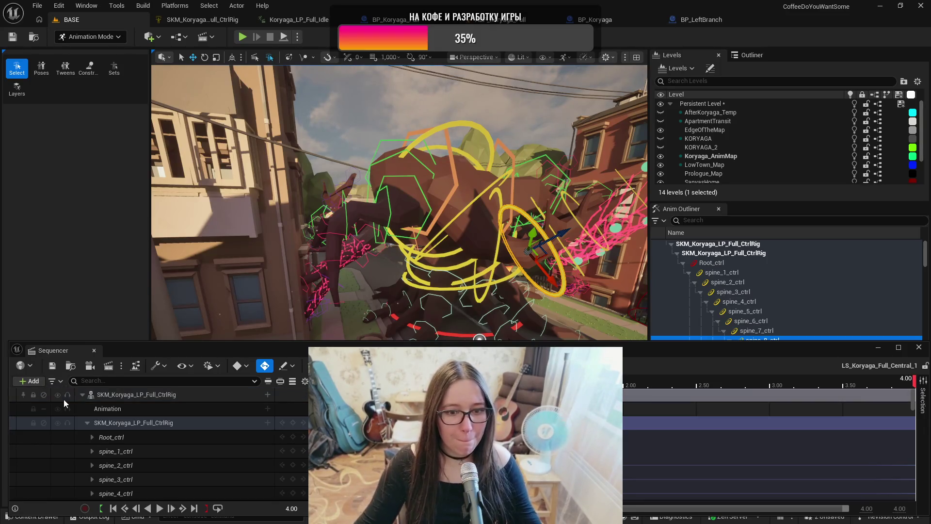
{"action": "right_click", "coordinate": [115, 394]}
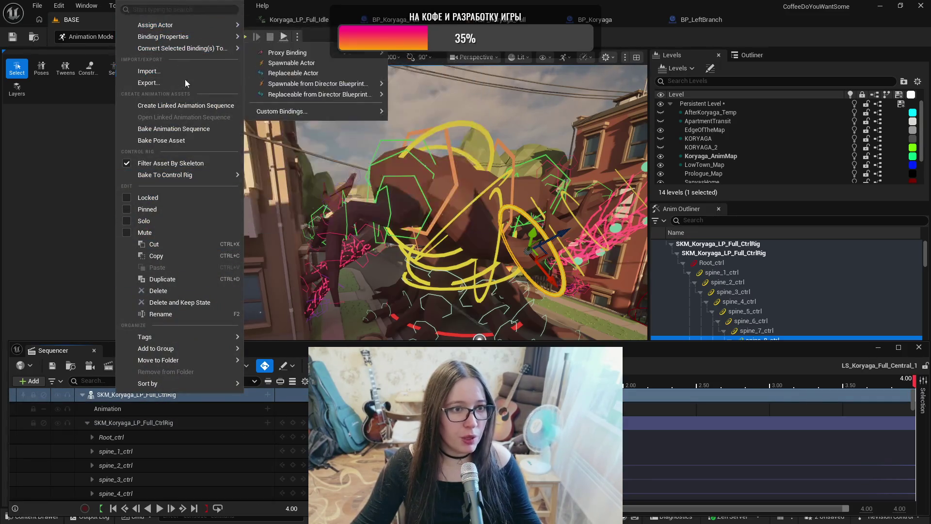
Step: Bake the control rig into a new Central_1 animation sequence in Boss_Tree_V4, then open ABP_Koryaga_Full
{"action": "left_click", "coordinate": [185, 129]}
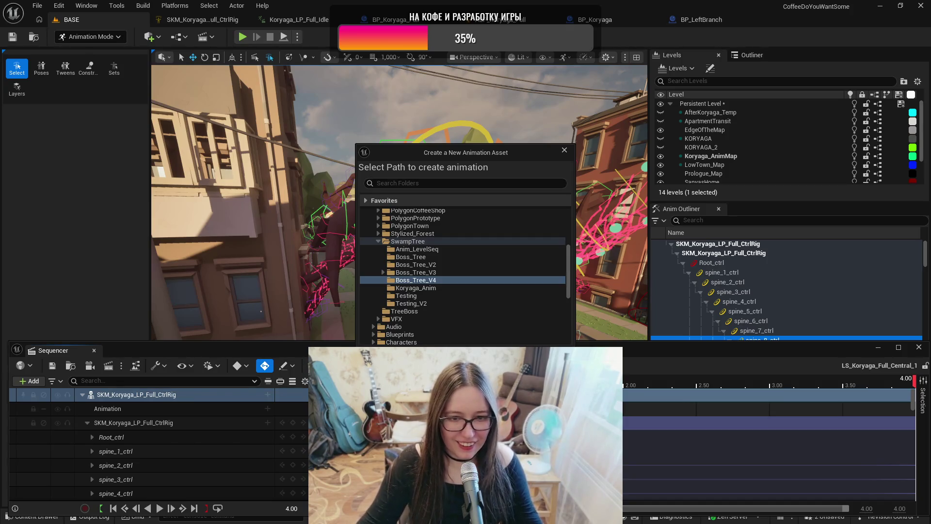
{"action": "key", "text": "Return"}
{"action": "key", "text": "Return"}
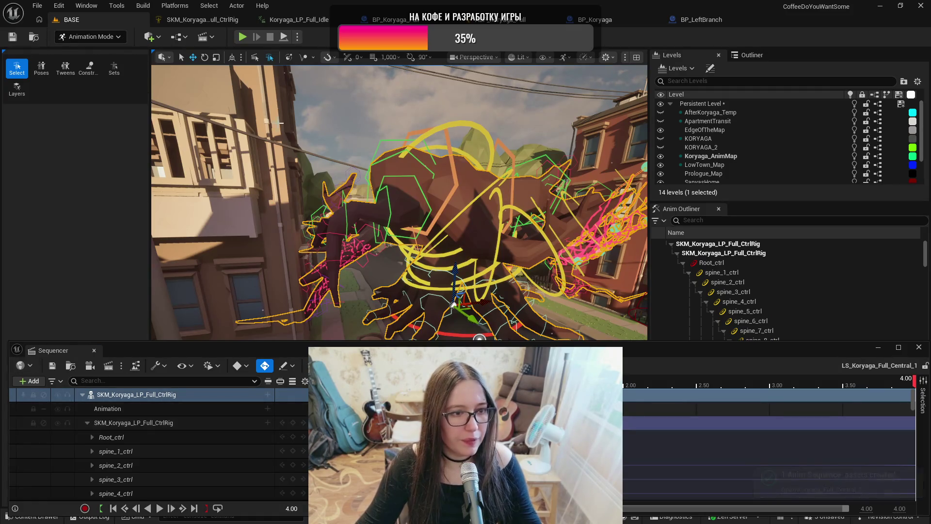
{"action": "left_click", "coordinate": [501, 21]}
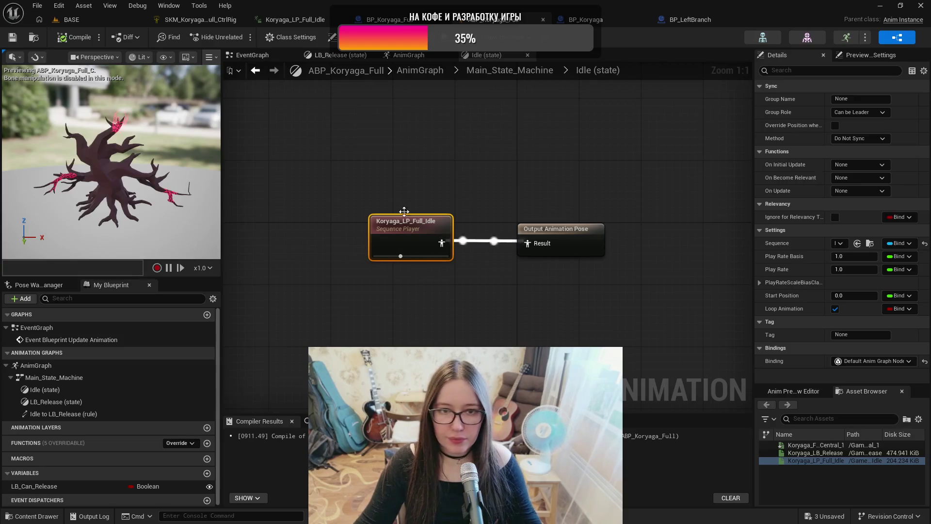
Step: In the top-level AnimGraph, move Main_State_Machine left to free space before Output Pose
{"action": "left_click", "coordinate": [421, 55]}
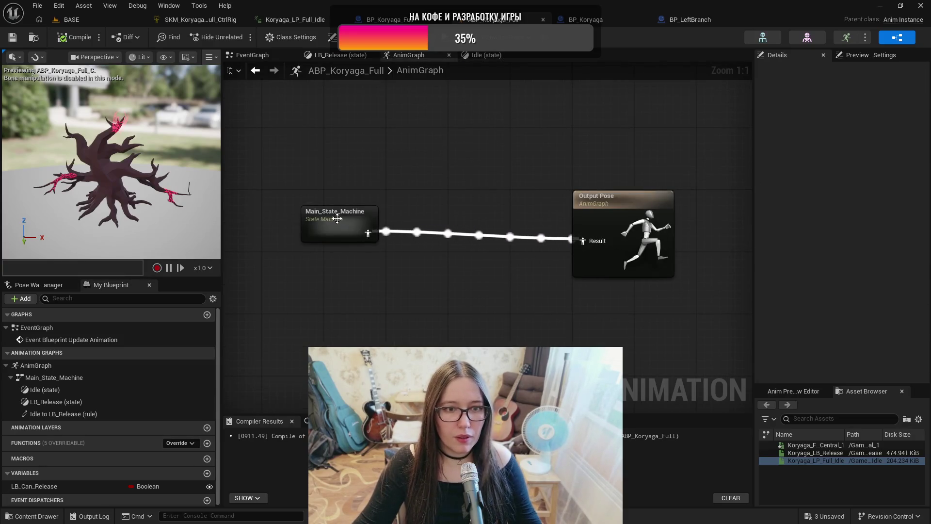
{"action": "left_click", "coordinate": [283, 213]}
{"action": "left_click_drag", "start_coordinate": [283, 213], "coordinate": [253, 221]}
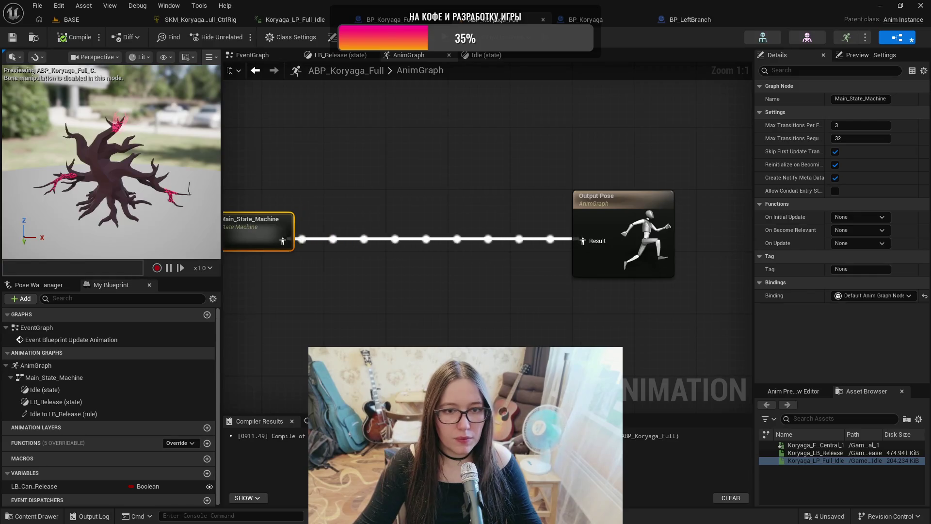
Step: With Context Sensitive off, search all actions for a 'layer' bone blend node
{"action": "right_click", "coordinate": [443, 257]}
{"action": "type", "text": "layer"}
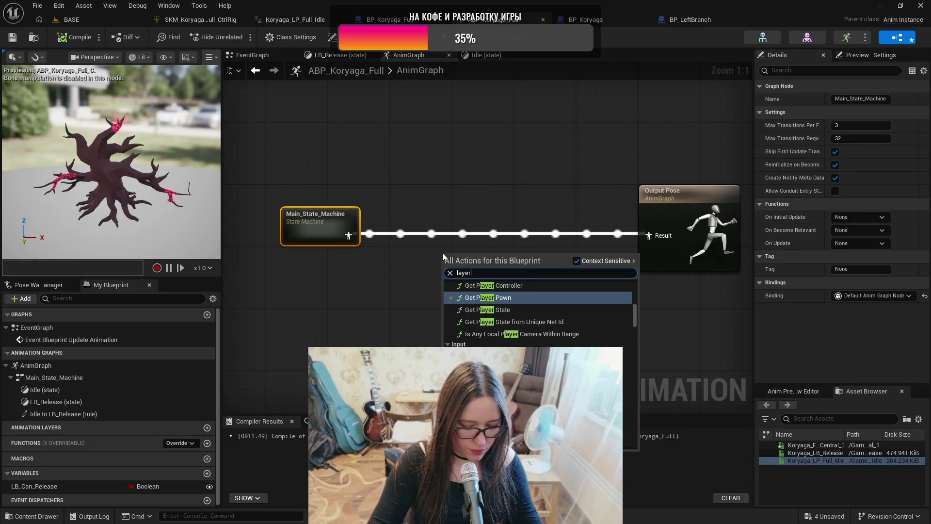
{"action": "type", "text": "blen"}
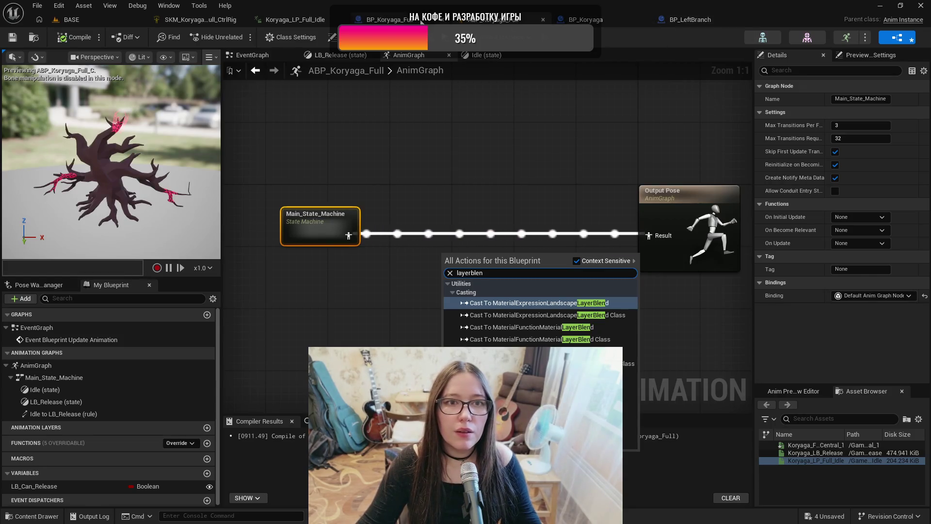
{"action": "left_click", "coordinate": [578, 261]}
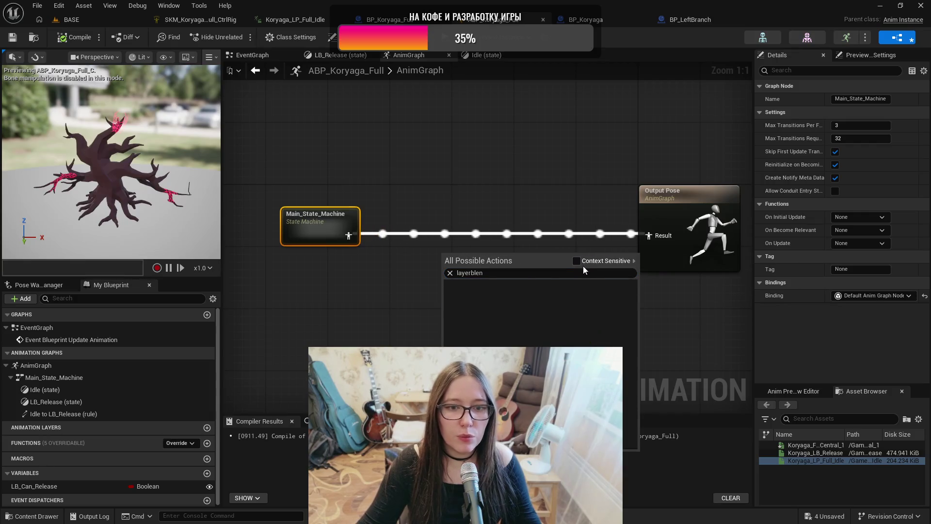
{"action": "double_click", "coordinate": [492, 273]}
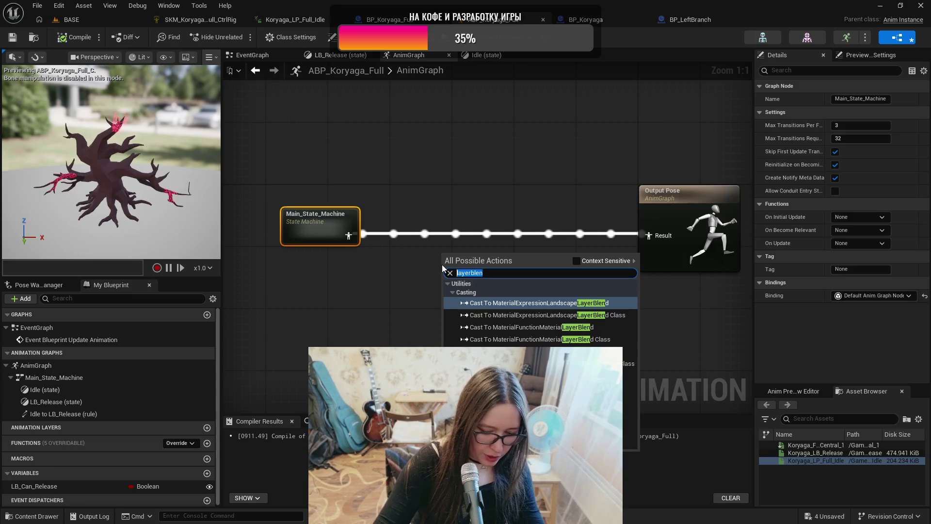
{"action": "type", "text": "layer"}
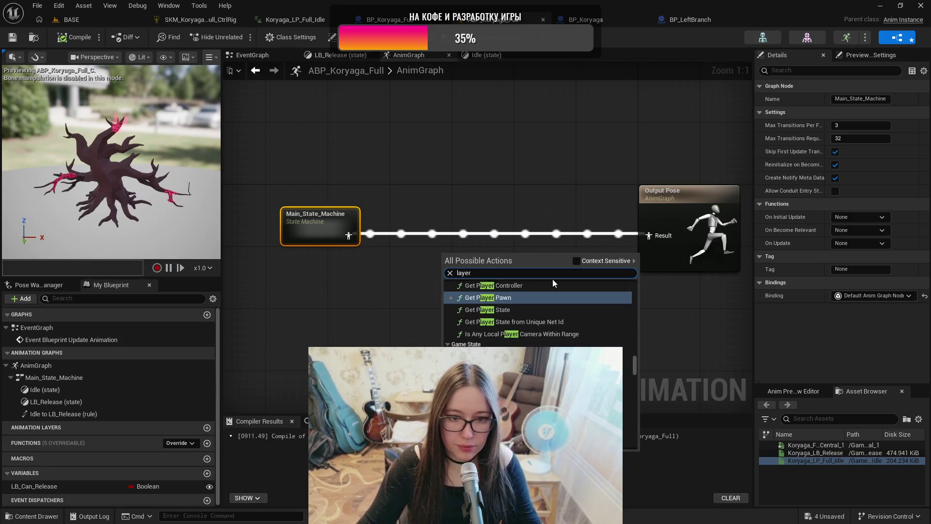
{"action": "scroll", "coordinate": [539, 320], "scroll_direction": "down", "scroll_amount": 8}
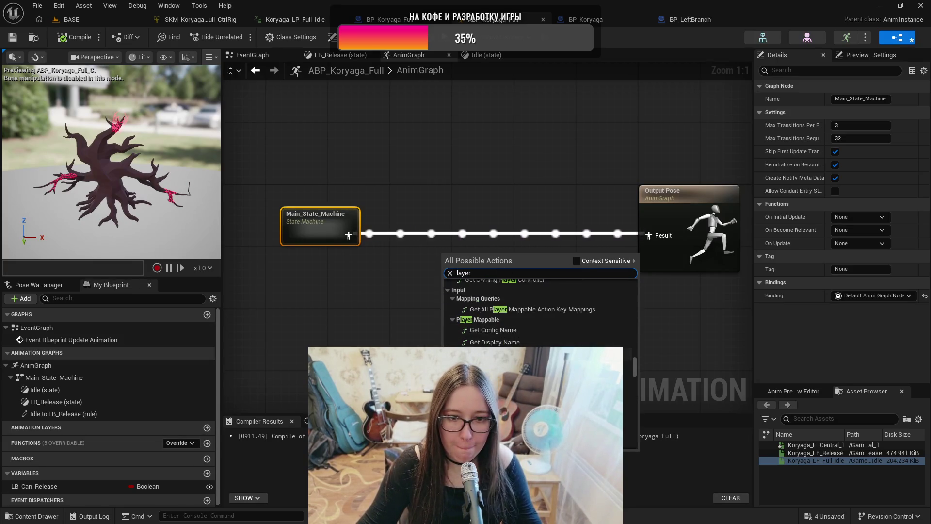
{"action": "scroll", "coordinate": [538, 315], "scroll_direction": "down", "scroll_amount": 5}
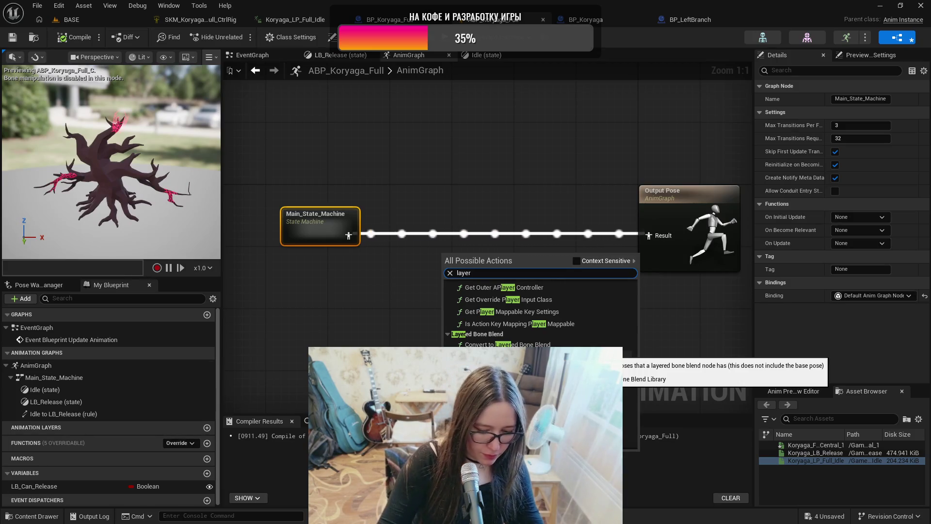
{"action": "type", "text": "bon"}
{"action": "key", "text": "BackSpace"}
{"action": "key", "text": "BackSpace"}
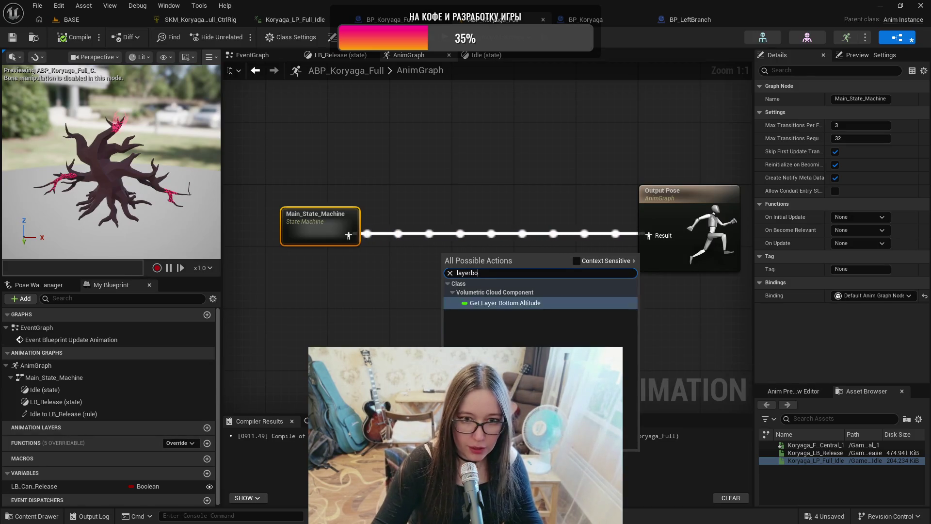
{"action": "key", "text": "BackSpace"}
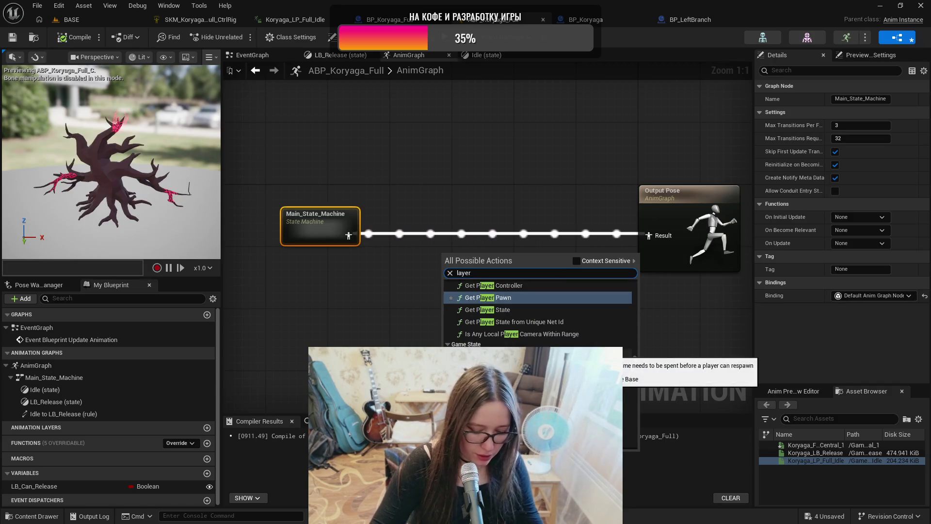
{"action": "type", "text": "ble"}
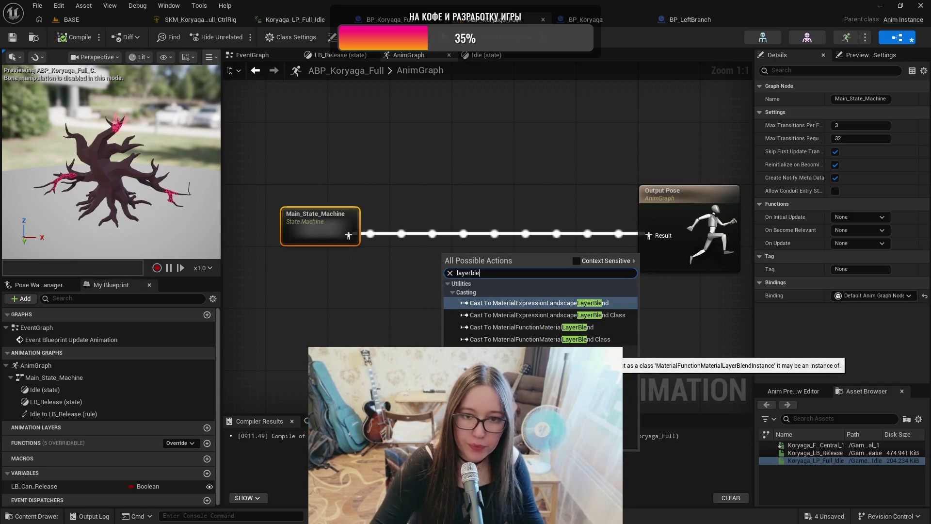
Step: Open SKM_Koryaga's anim class Koryaga_ABP from BP_Koryaga and go to its top-level AnimGraph
{"action": "left_click", "coordinate": [586, 19]}
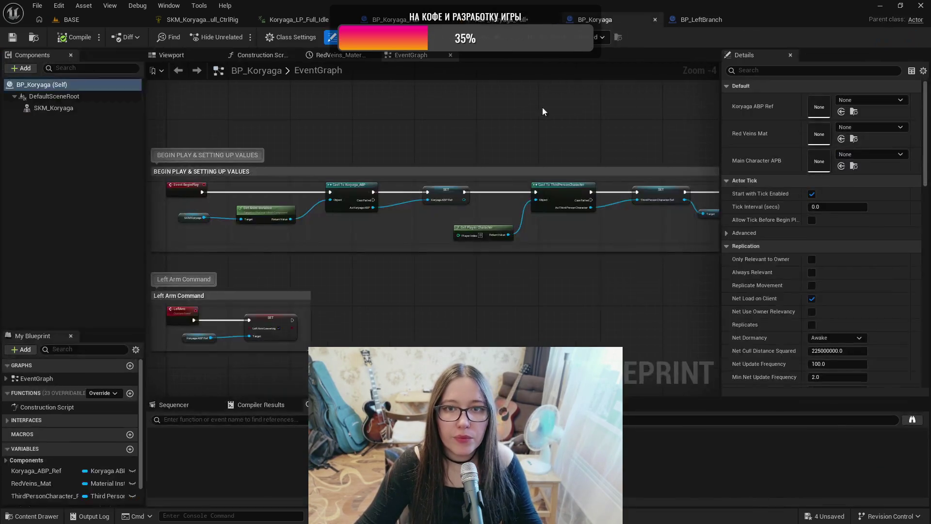
{"action": "left_click", "coordinate": [79, 109]}
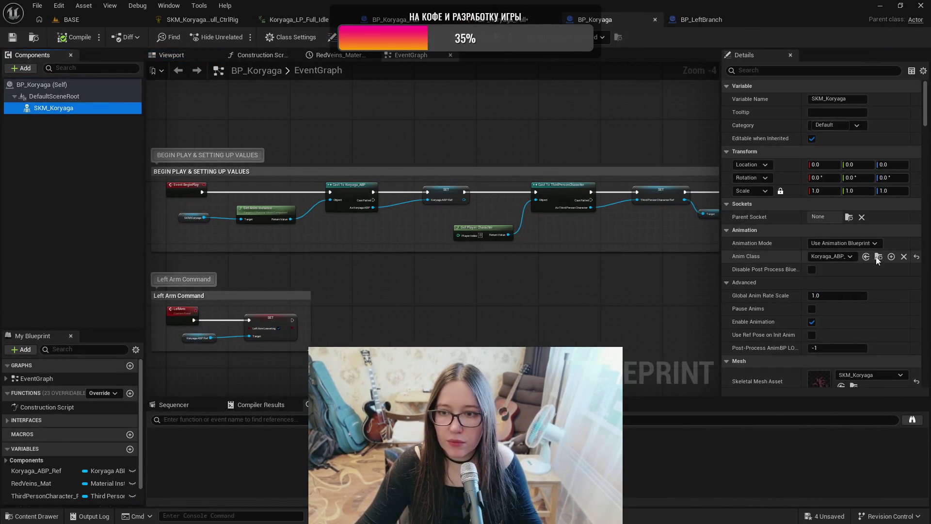
{"action": "left_click", "coordinate": [878, 256]}
{"action": "double_click", "coordinate": [284, 422]}
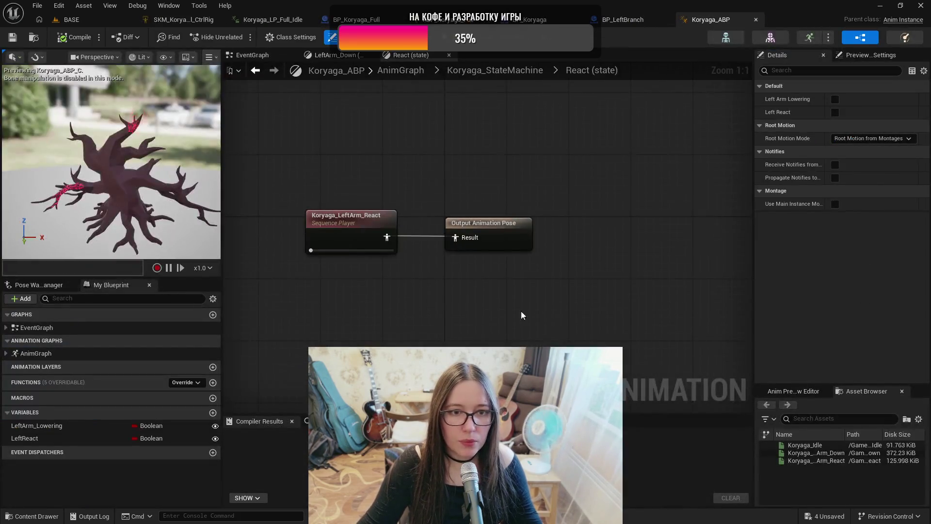
{"action": "left_click", "coordinate": [510, 71]}
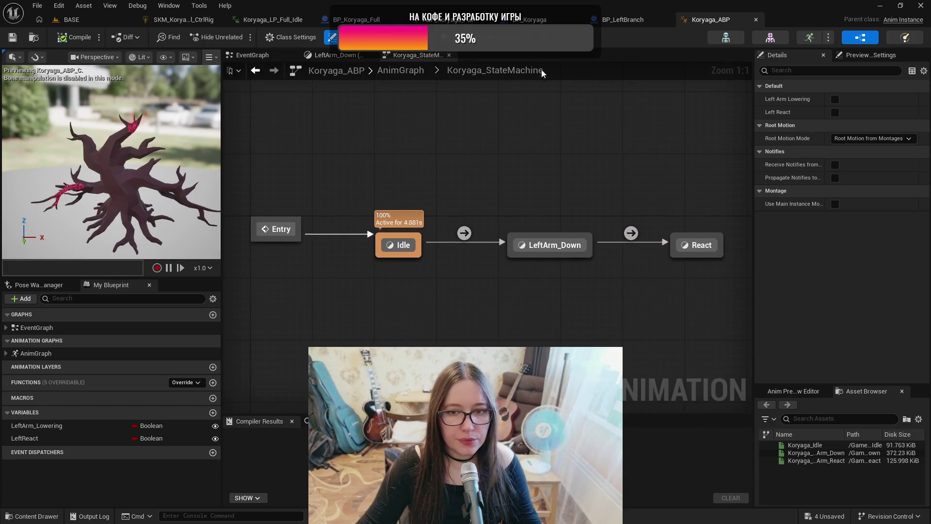
{"action": "left_click", "coordinate": [401, 71]}
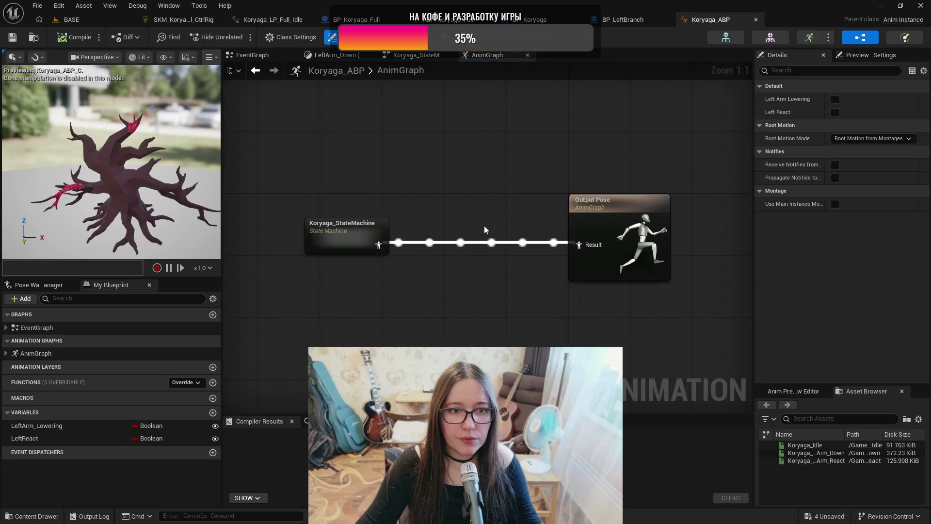
Step: In the Content Drawer, browse SwampTree > Boss_Tree_V2 and select the Boss_Tree_ABP asset
{"action": "key", "text": "ctrl+space"}
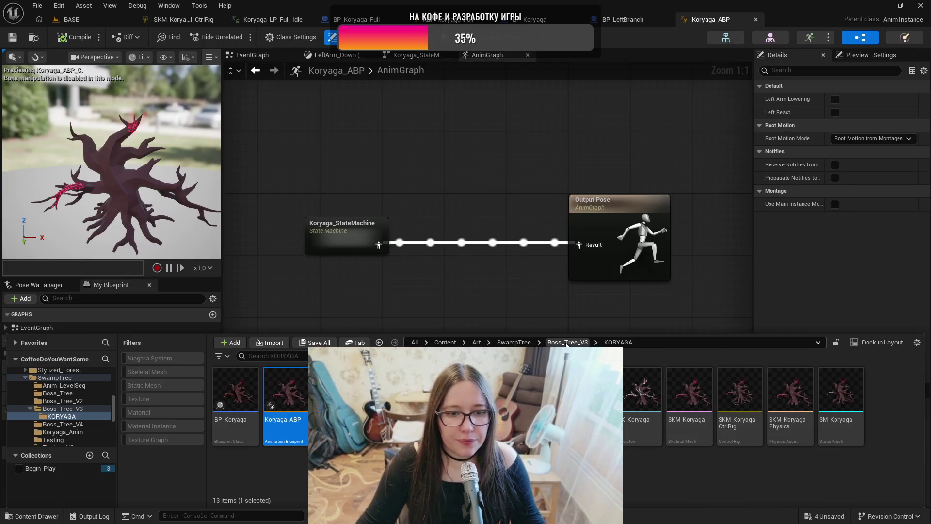
{"action": "left_click", "coordinate": [513, 342]}
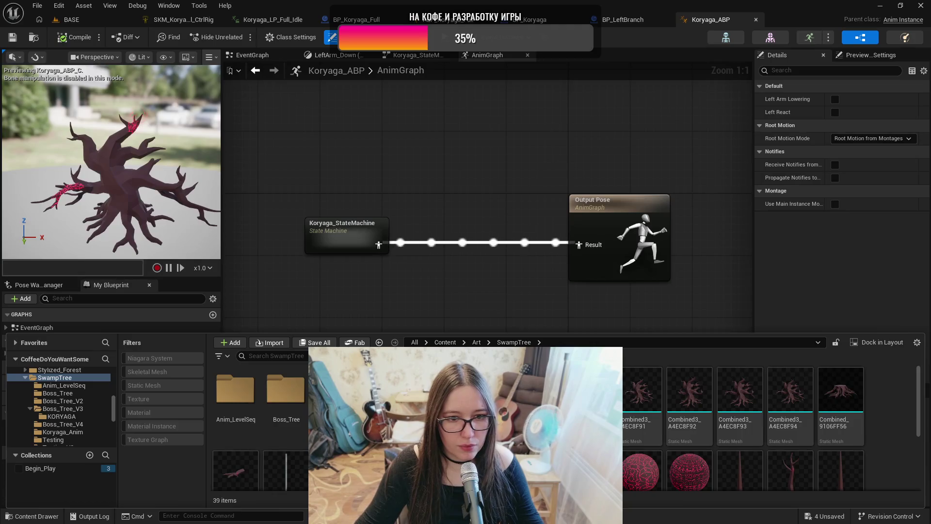
{"action": "double_click", "coordinate": [387, 388]}
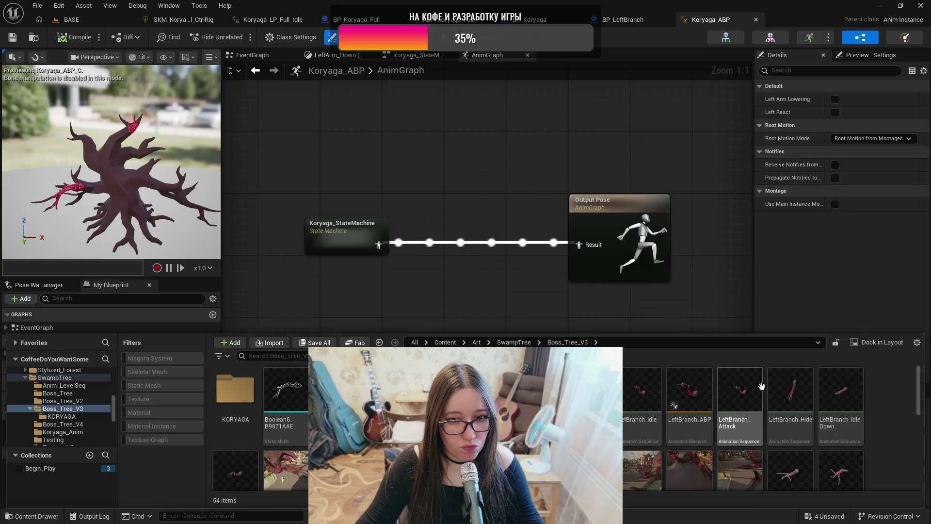
{"action": "scroll", "coordinate": [849, 407], "scroll_direction": "down", "scroll_amount": 5}
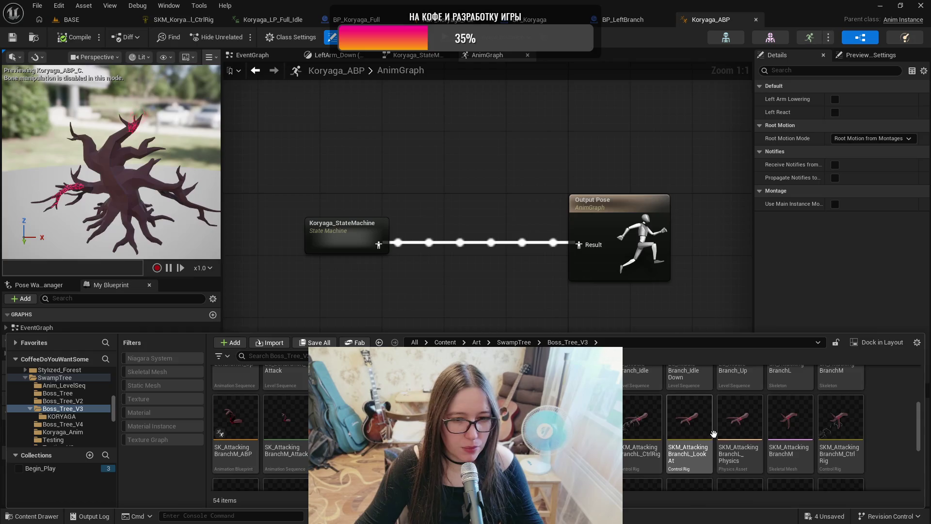
{"action": "scroll", "coordinate": [786, 418], "scroll_direction": "down", "scroll_amount": 2}
{"action": "left_click", "coordinate": [513, 343]}
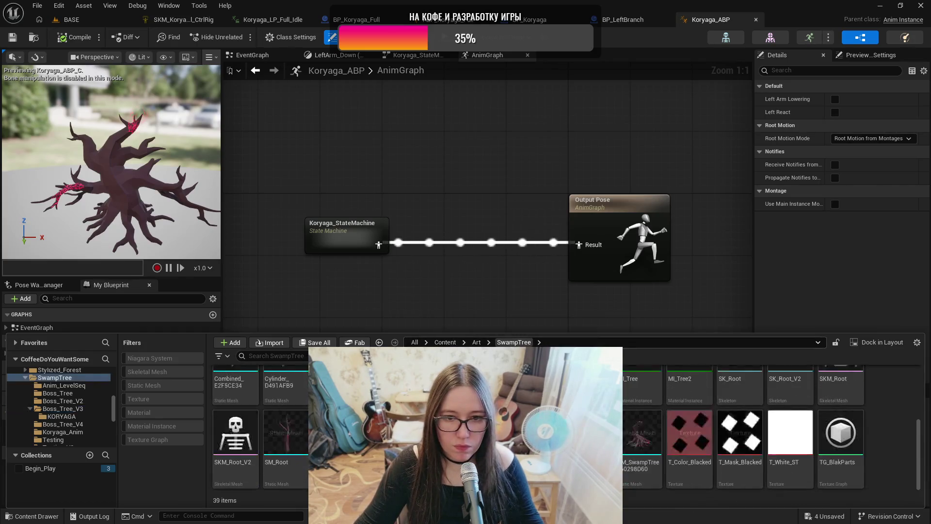
{"action": "scroll", "coordinate": [766, 432], "scroll_direction": "up", "scroll_amount": 3}
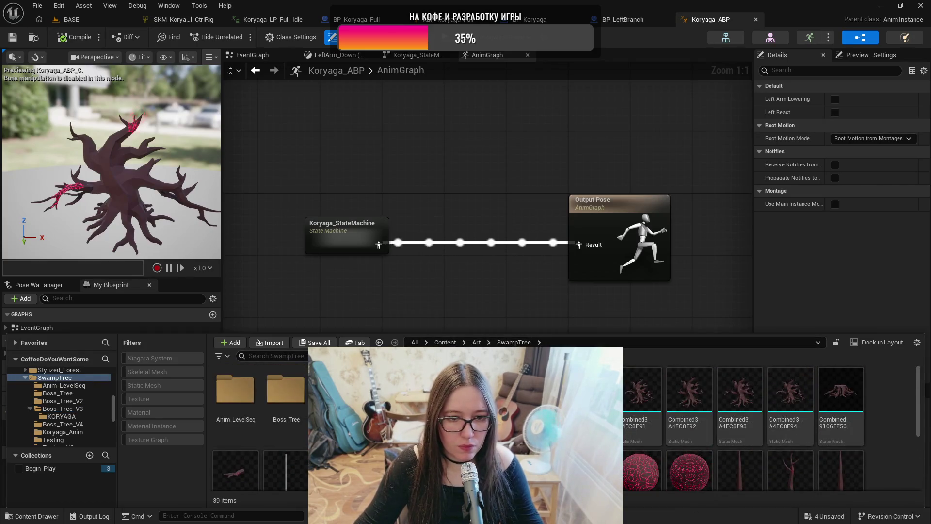
{"action": "double_click", "coordinate": [337, 388]}
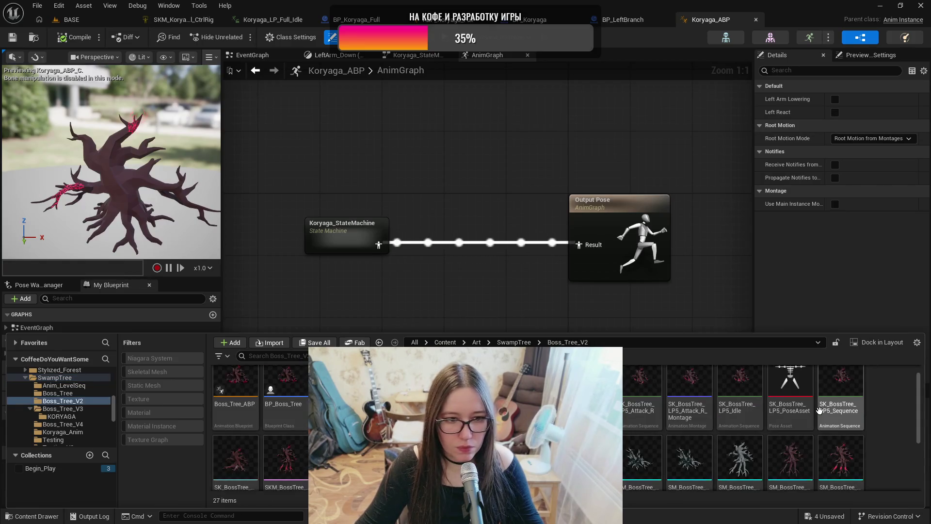
{"action": "scroll", "coordinate": [820, 405], "scroll_direction": "down", "scroll_amount": 1}
{"action": "left_click", "coordinate": [237, 394]}
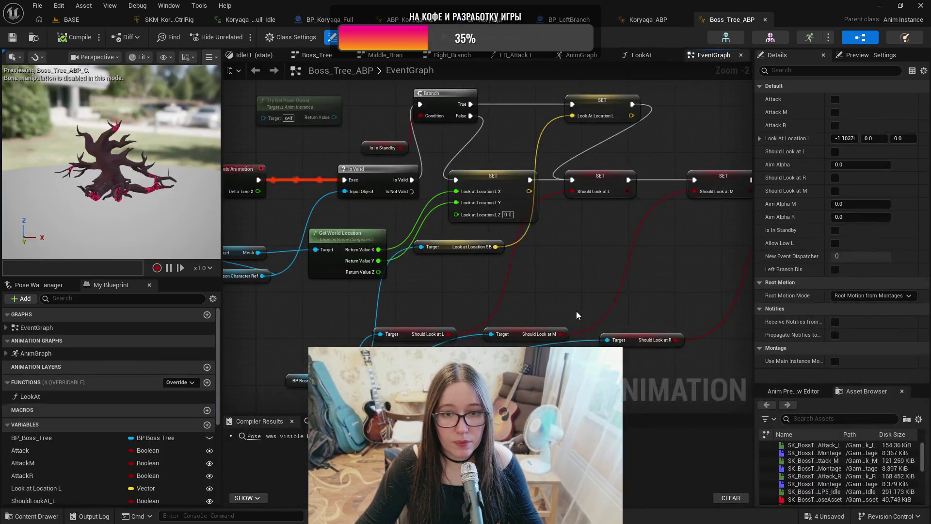
Step: Inspect Boss_Tree_ABP's Layered blend per bone node, then return to ABP_Koryaga_Full's AnimGraph
{"action": "left_click", "coordinate": [577, 54]}
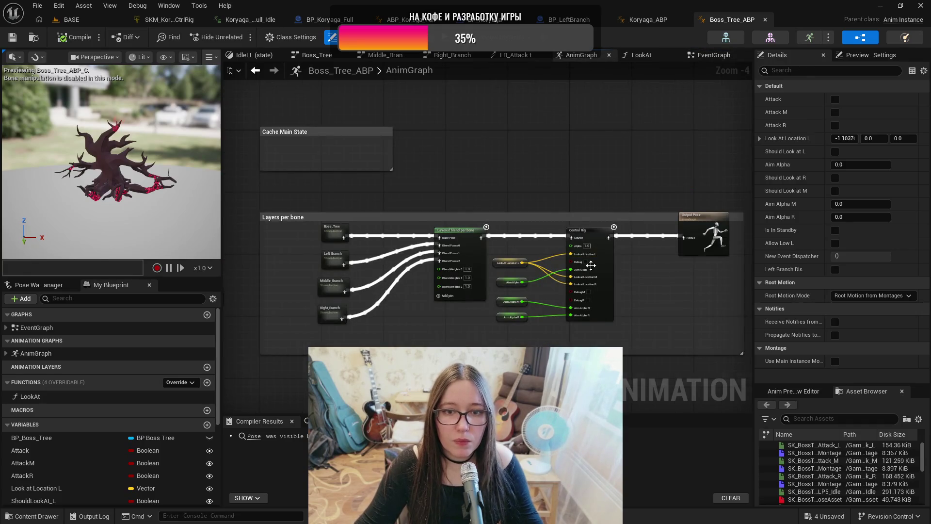
{"action": "scroll", "coordinate": [591, 266], "scroll_direction": "up", "scroll_amount": 2}
{"action": "left_click", "coordinate": [400, 212]}
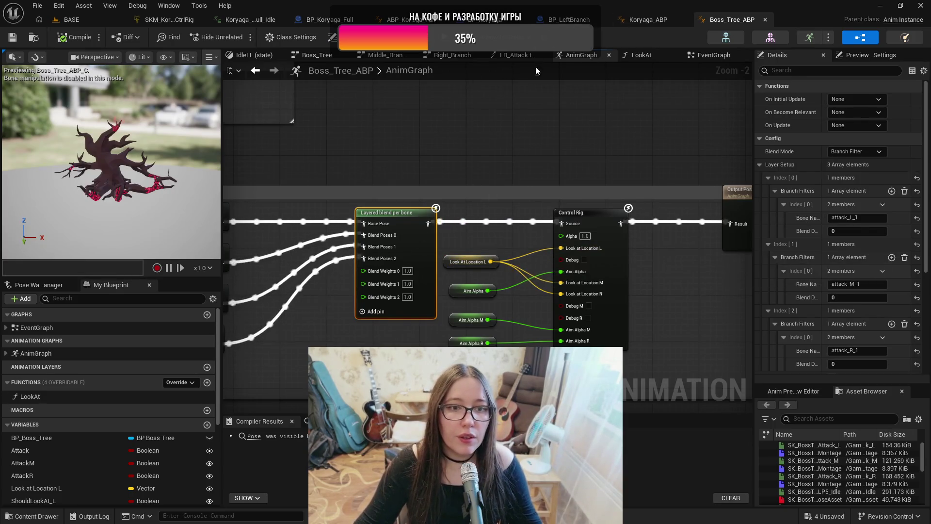
{"action": "left_click", "coordinate": [413, 20]}
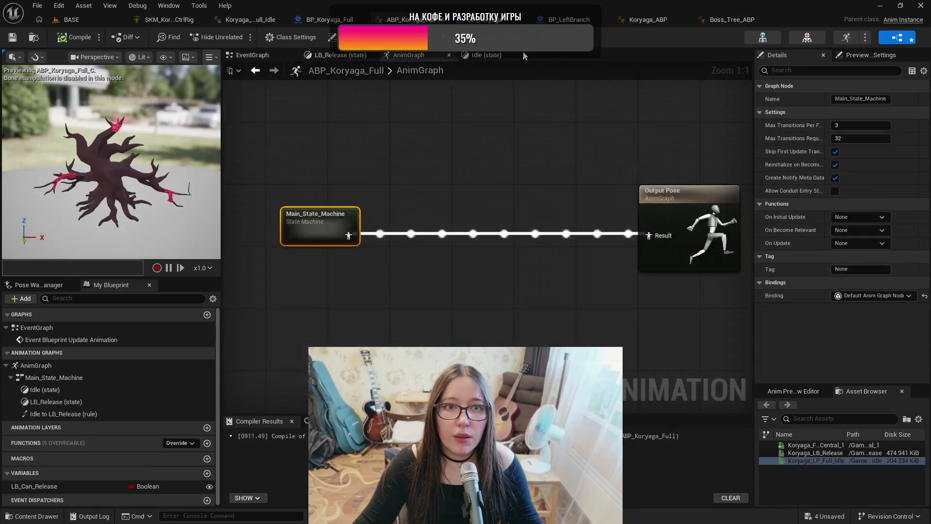
Step: Add a Layered blend per bone node to the empty AnimGraph via a 'layered' search
{"action": "right_click", "coordinate": [400, 275]}
{"action": "type", "text": "layered"}
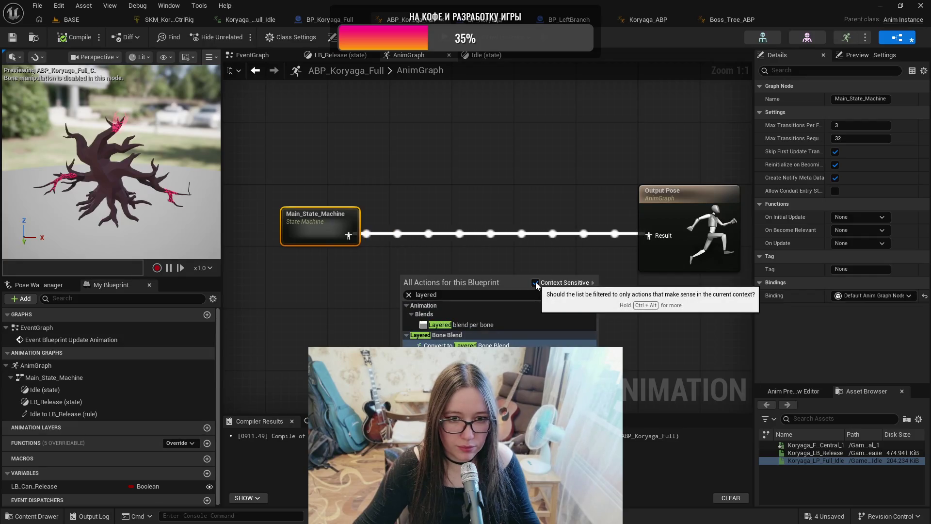
{"action": "left_click", "coordinate": [506, 324]}
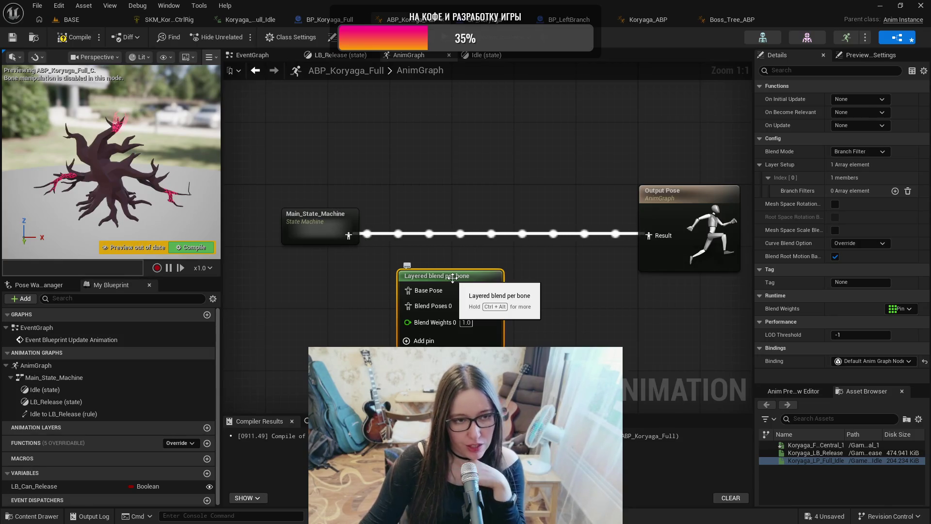
Step: Drop Layered blend per bone onto the Main_State_Machine–Output Pose wire and space the three nodes evenly
{"action": "left_click_drag", "start_coordinate": [453, 278], "coordinate": [494, 213]}
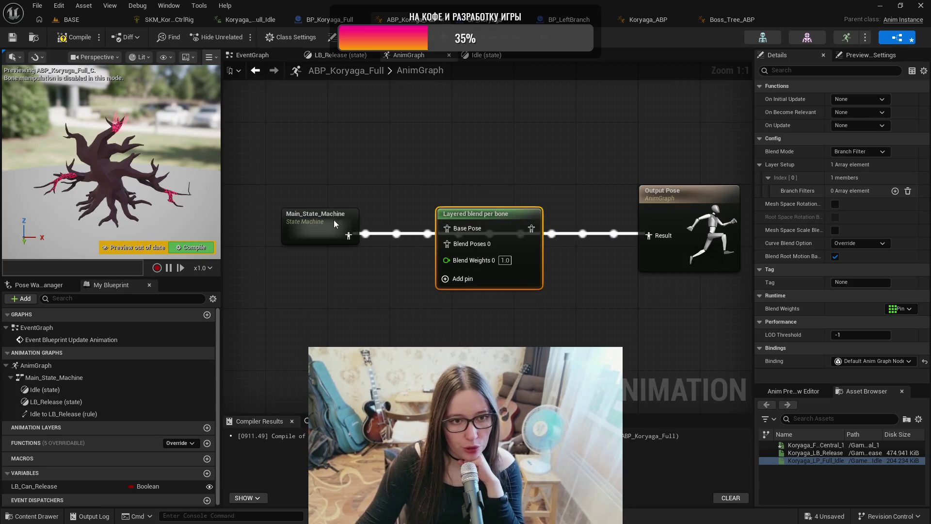
{"action": "left_click_drag", "start_coordinate": [331, 220], "coordinate": [261, 228]}
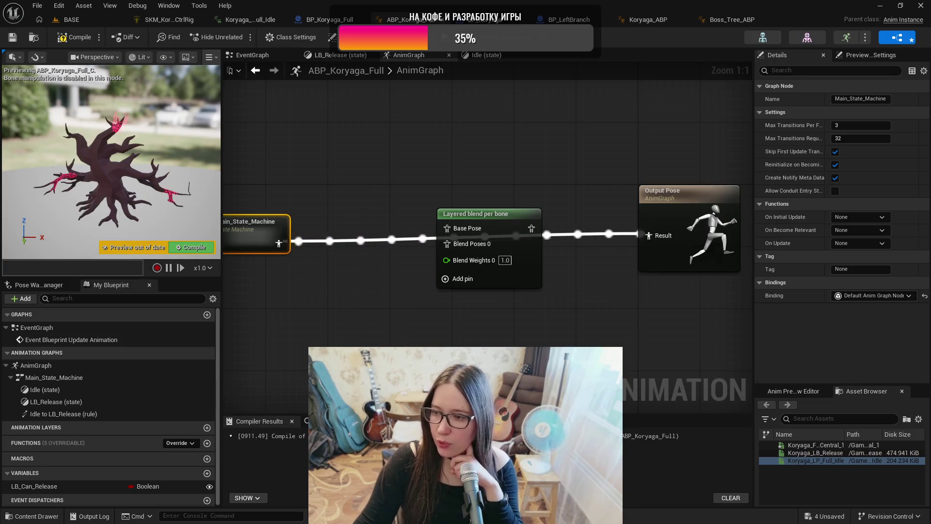
{"action": "scroll", "coordinate": [538, 369], "scroll_direction": "down", "scroll_amount": 1}
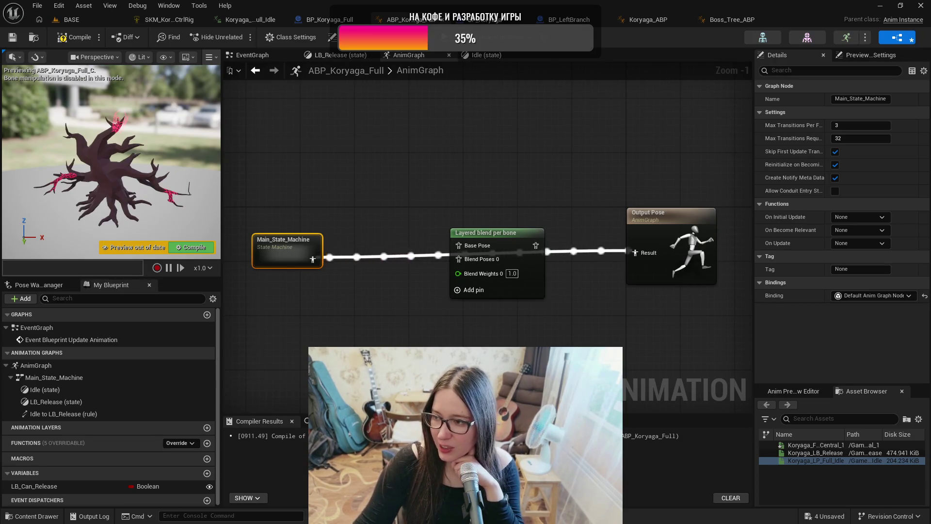
{"action": "left_click_drag", "start_coordinate": [573, 346], "coordinate": [543, 334]}
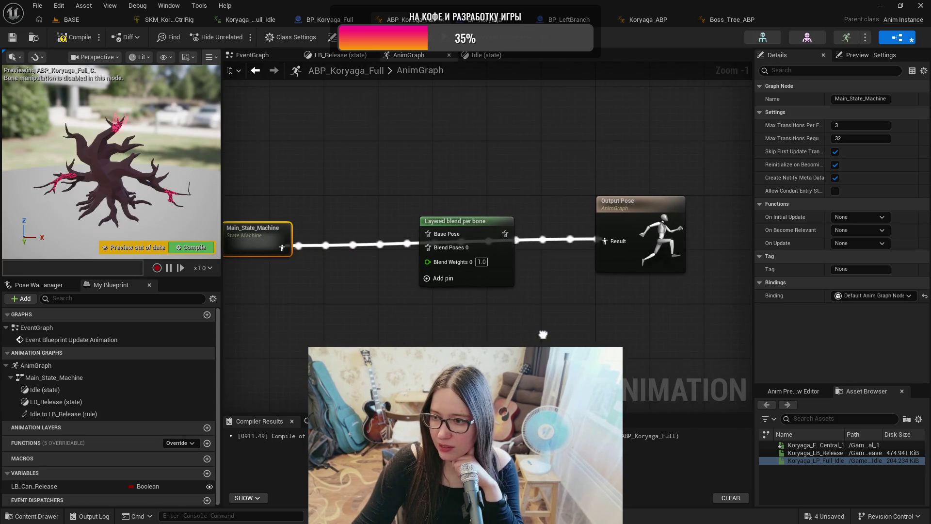
{"action": "left_click_drag", "start_coordinate": [543, 334], "coordinate": [540, 315]}
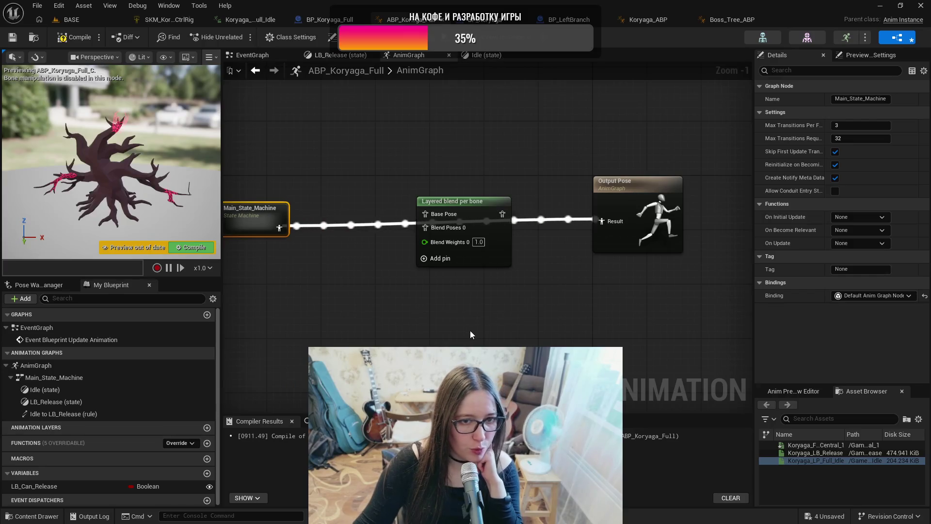
{"action": "left_click_drag", "start_coordinate": [271, 176], "coordinate": [316, 179]}
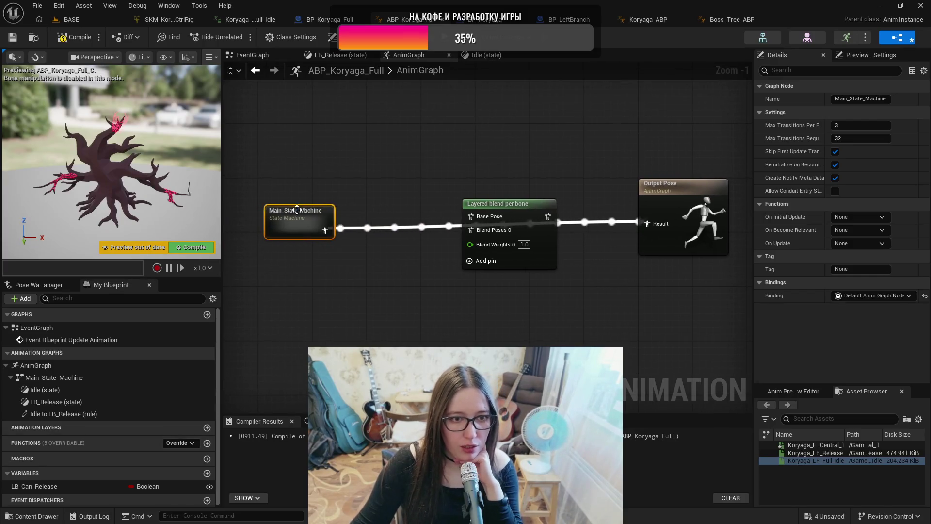
{"action": "left_click_drag", "start_coordinate": [290, 214], "coordinate": [277, 206]}
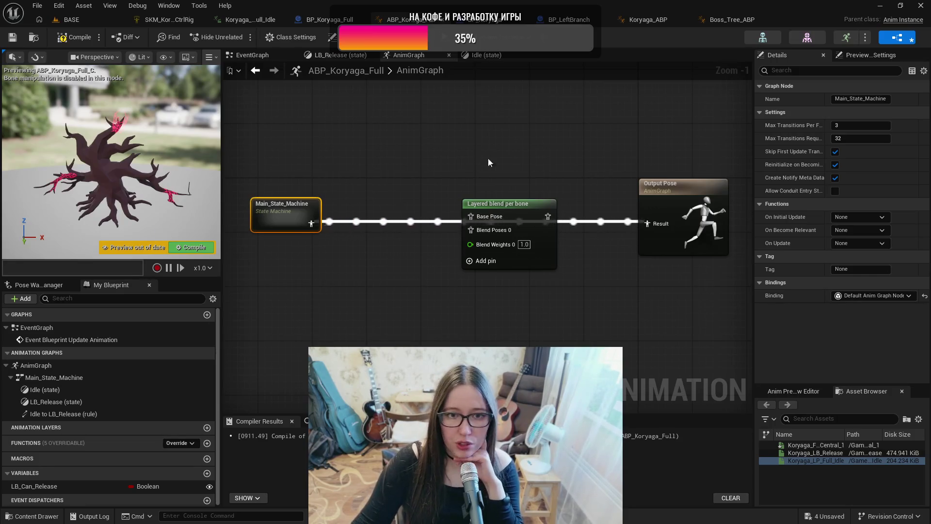
{"action": "left_click_drag", "start_coordinate": [561, 185], "coordinate": [422, 165]}
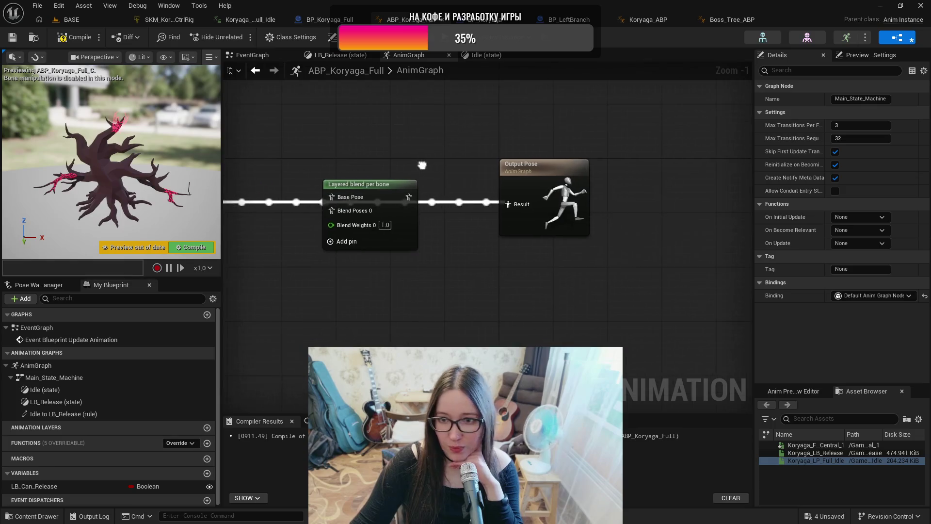
{"action": "left_click_drag", "start_coordinate": [556, 173], "coordinate": [657, 173]}
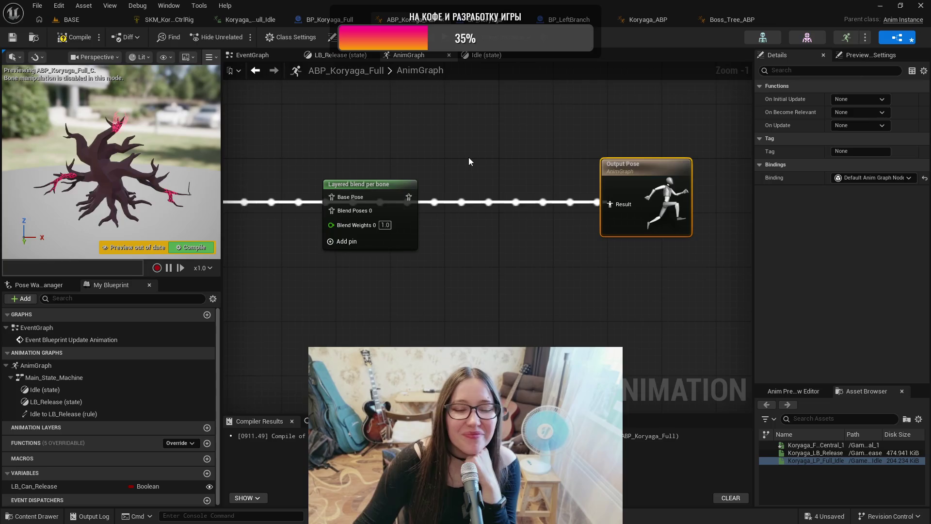
{"action": "left_click_drag", "start_coordinate": [453, 157], "coordinate": [507, 163]}
{"action": "left_click", "coordinate": [414, 193]}
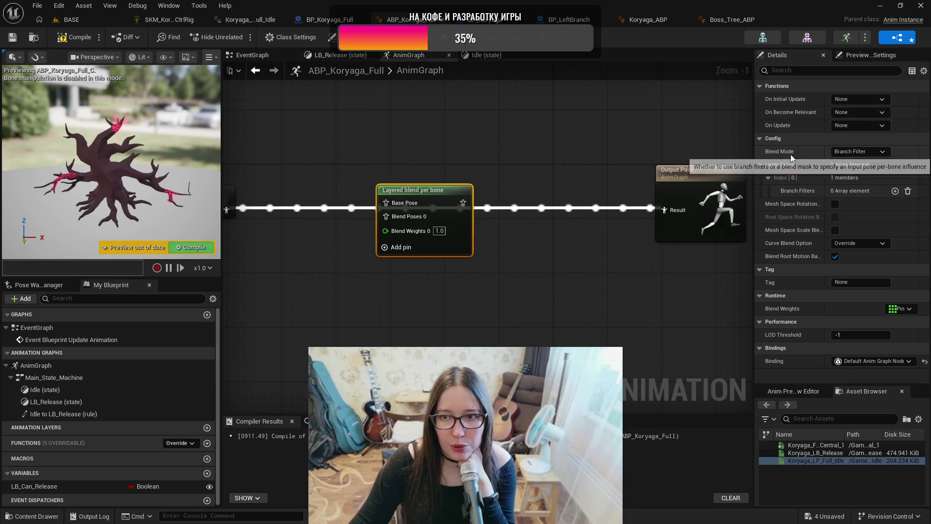
Step: Set the Layered blend per bone node's Blend Mode to Blend Mask and compile
{"action": "left_click", "coordinate": [871, 153]}
{"action": "left_click", "coordinate": [863, 170]}
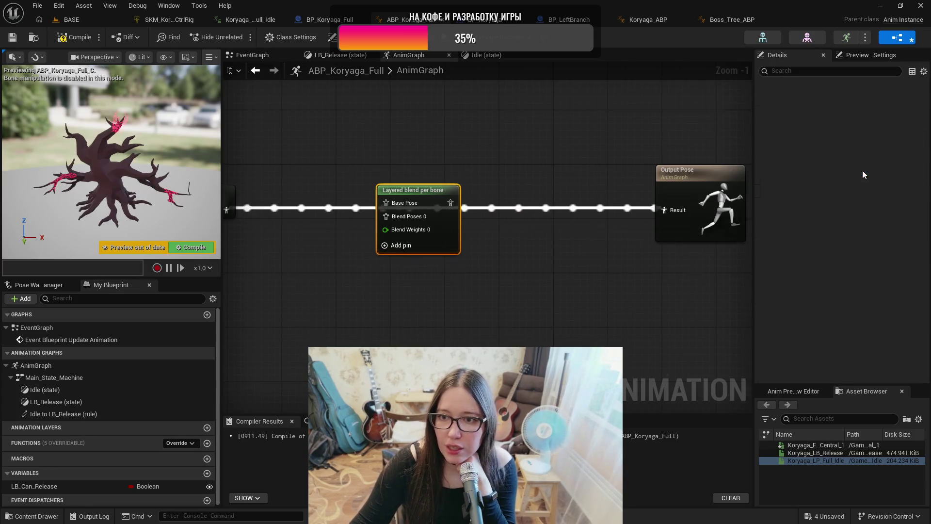
{"action": "left_click", "coordinate": [12, 37]}
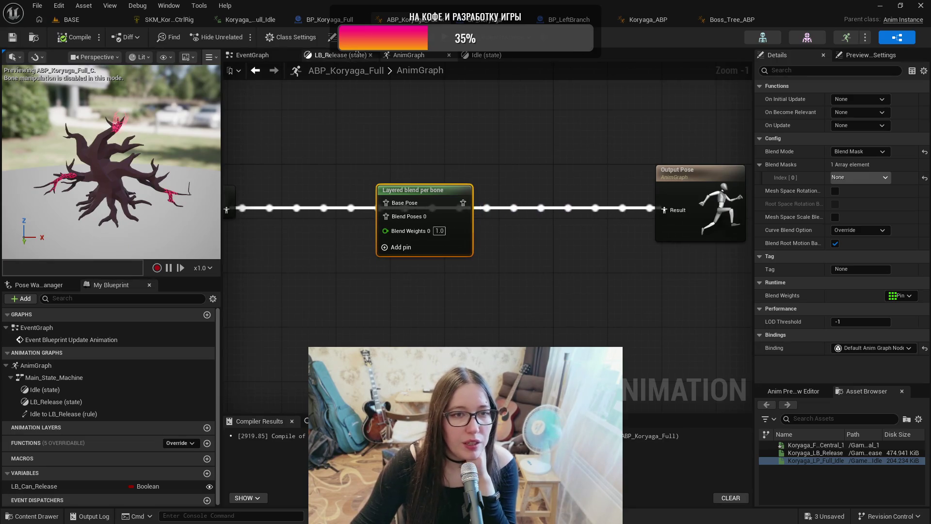
Step: Open SKM_Koryaga_LP_Full from Boss_Tree_V4 and go to its Koryaga skeleton
{"action": "left_click", "coordinate": [180, 22]}
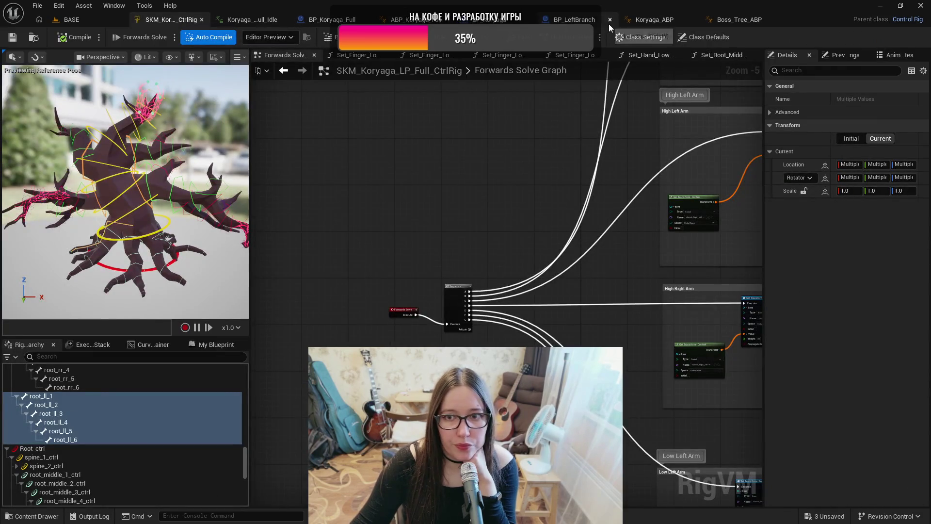
{"action": "left_click", "coordinate": [34, 516]}
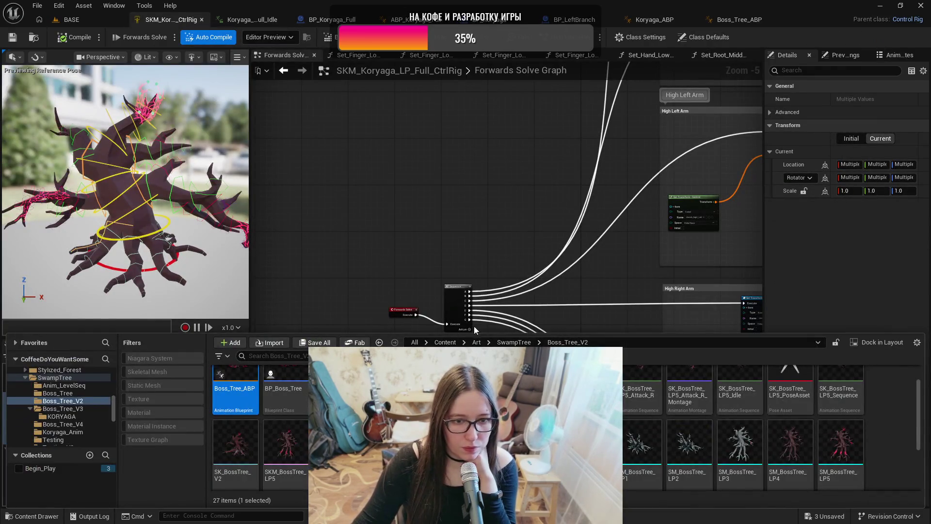
{"action": "left_click", "coordinate": [63, 408]}
{"action": "left_click", "coordinate": [63, 424]}
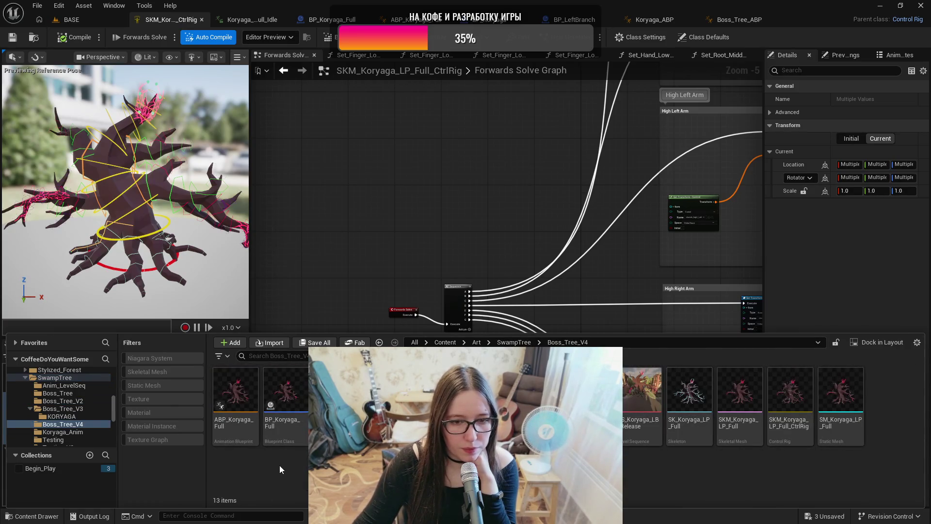
{"action": "left_click", "coordinate": [732, 442]}
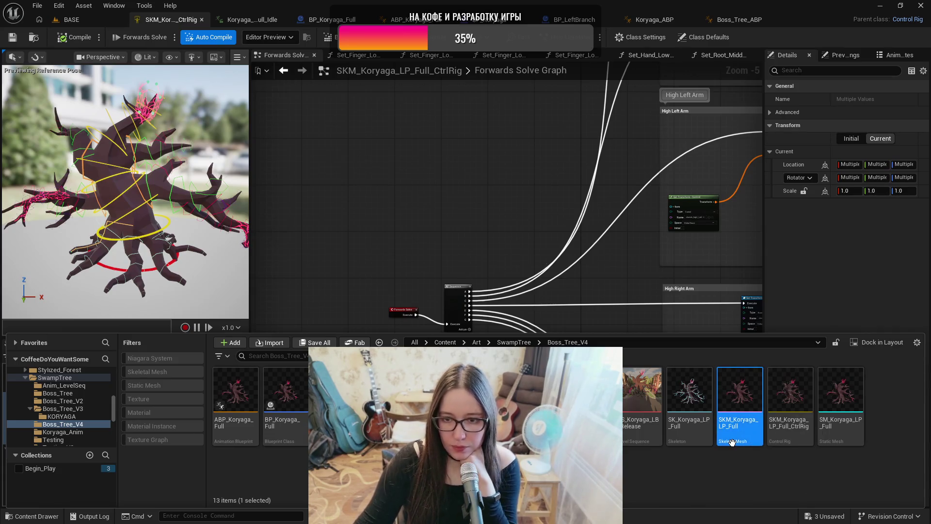
{"action": "double_click", "coordinate": [732, 441]}
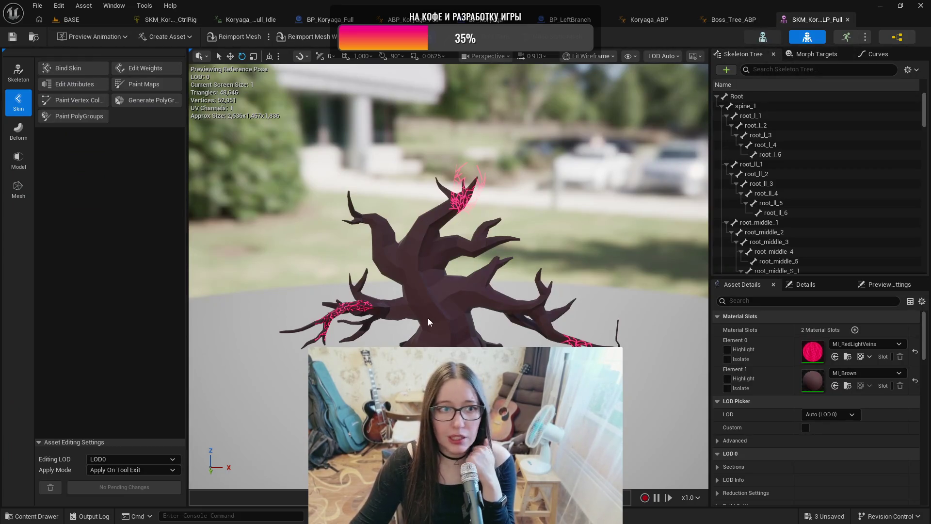
{"action": "left_click", "coordinate": [763, 37]}
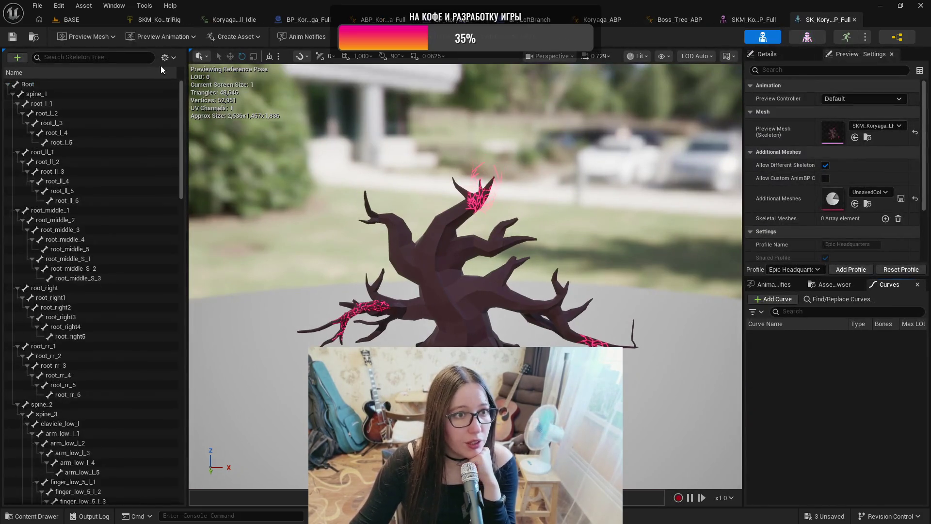
Step: Add a new blend mask named Spine to the skeleton tree
{"action": "left_click", "coordinate": [171, 58]}
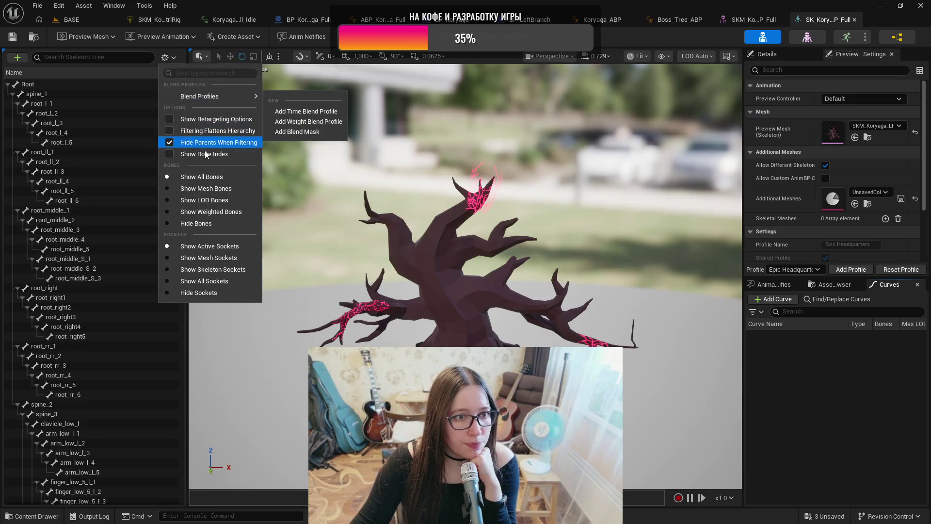
{"action": "mouse_move", "coordinate": [213, 92]}
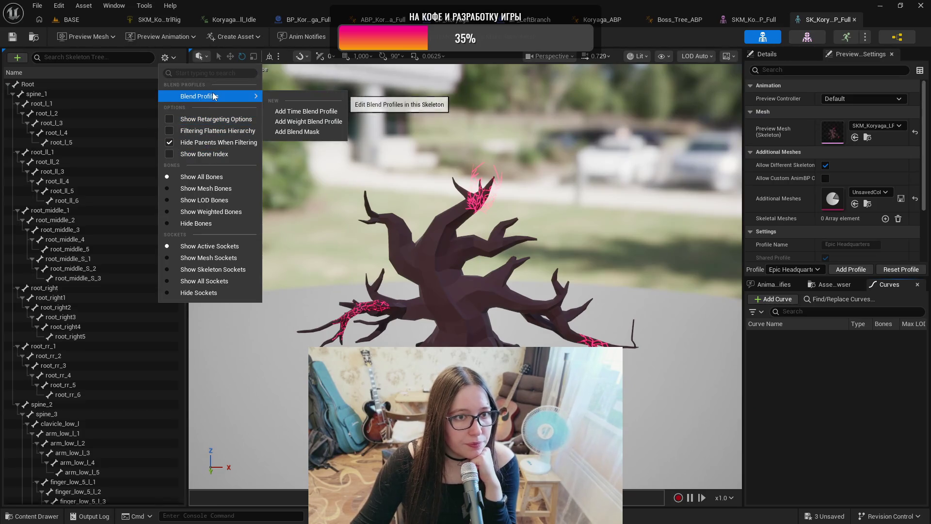
{"action": "left_click", "coordinate": [330, 131]}
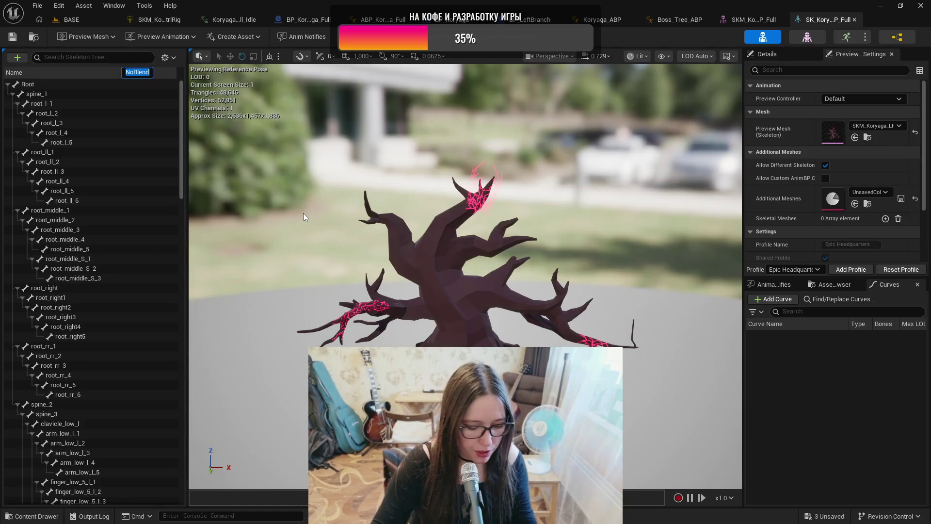
{"action": "type", "text": "Spine"}
{"action": "key", "text": "Return"}
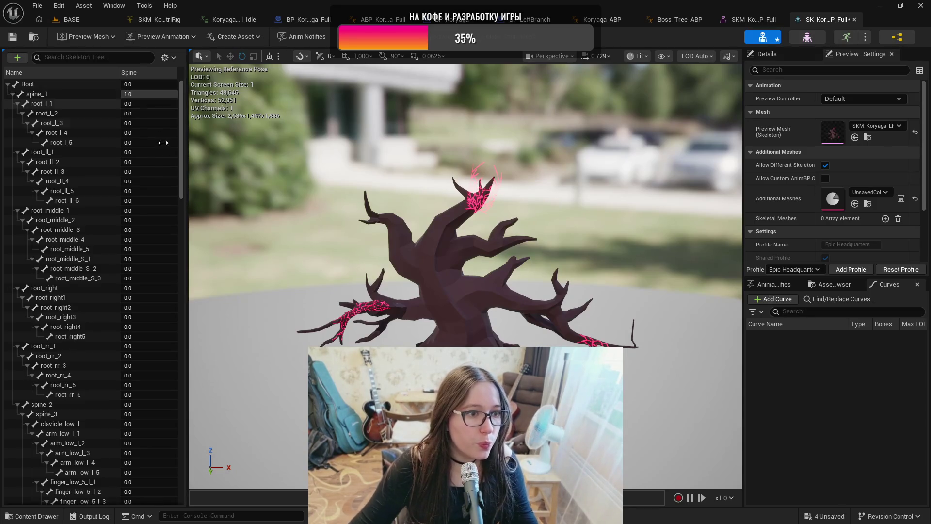
Step: Give spine_2 and spine_4 a Spine mask weight of 1
{"action": "left_click", "coordinate": [142, 404]}
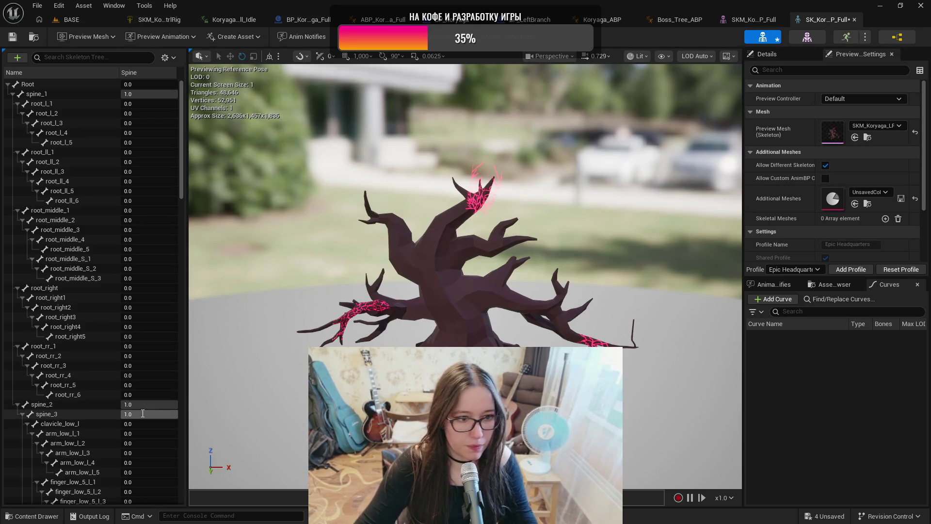
{"action": "scroll", "coordinate": [145, 417], "scroll_direction": "down", "scroll_amount": 3}
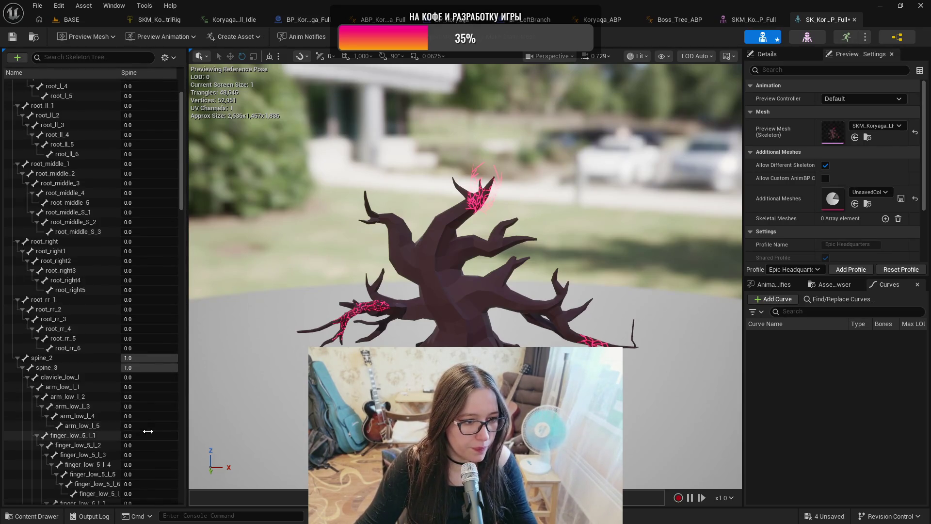
{"action": "scroll", "coordinate": [148, 434], "scroll_direction": "down", "scroll_amount": 7}
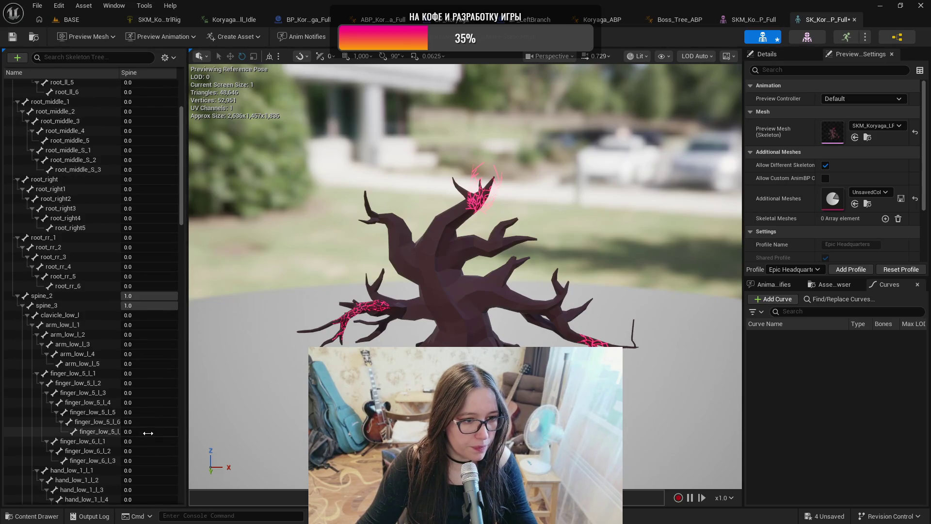
{"action": "scroll", "coordinate": [148, 433], "scroll_direction": "down", "scroll_amount": 9}
{"action": "scroll", "coordinate": [148, 433], "scroll_direction": "down", "scroll_amount": 5}
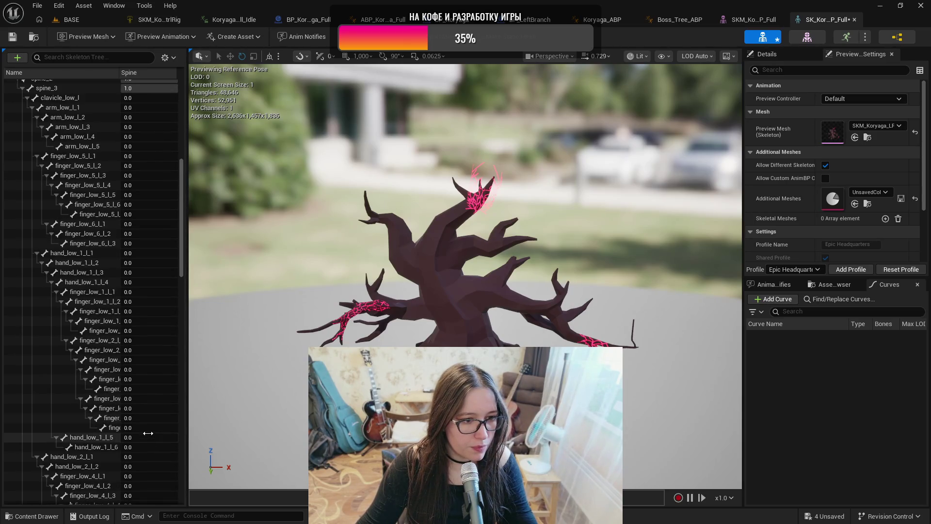
{"action": "scroll", "coordinate": [148, 433], "scroll_direction": "down", "scroll_amount": 7}
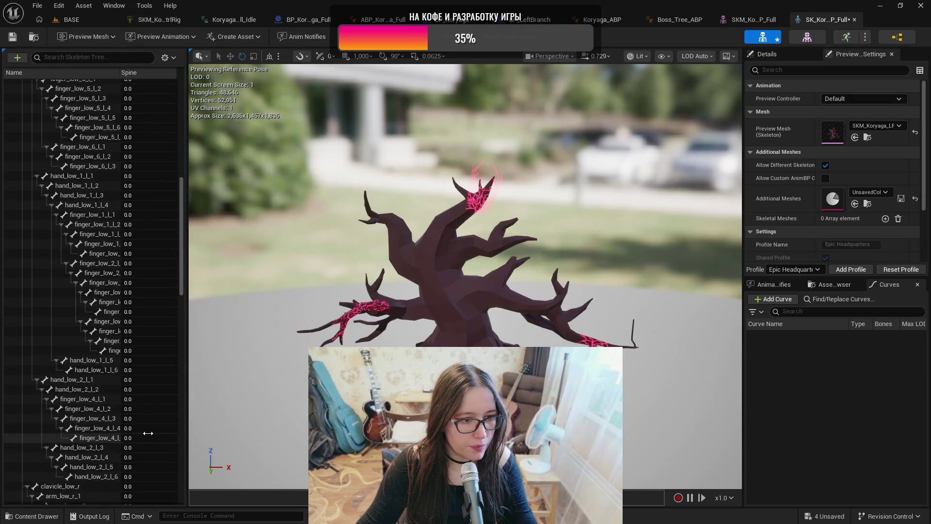
{"action": "scroll", "coordinate": [149, 431], "scroll_direction": "down", "scroll_amount": 12}
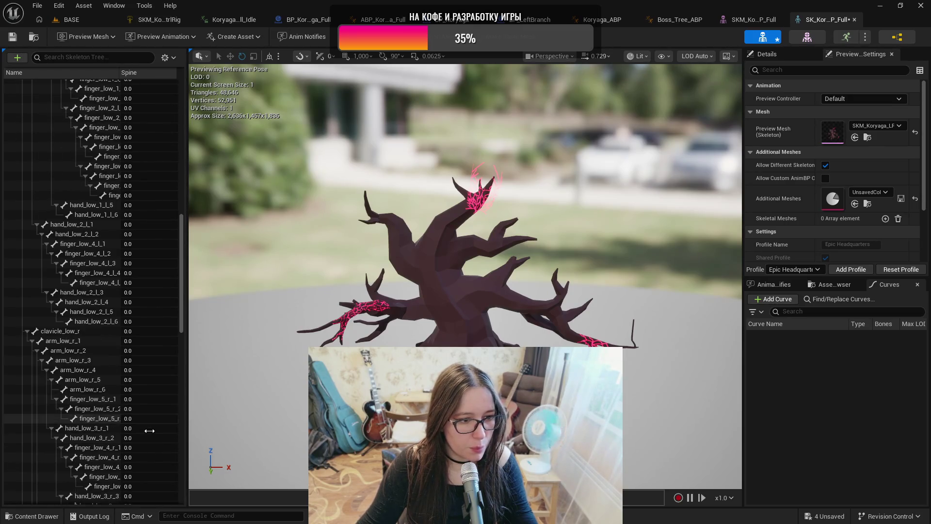
{"action": "scroll", "coordinate": [150, 427], "scroll_direction": "down", "scroll_amount": 8}
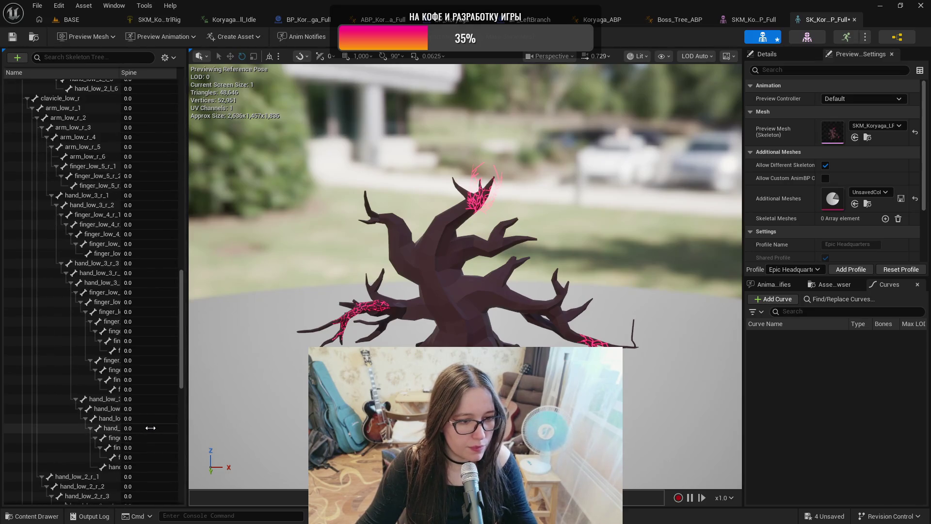
{"action": "scroll", "coordinate": [150, 427], "scroll_direction": "down", "scroll_amount": 11}
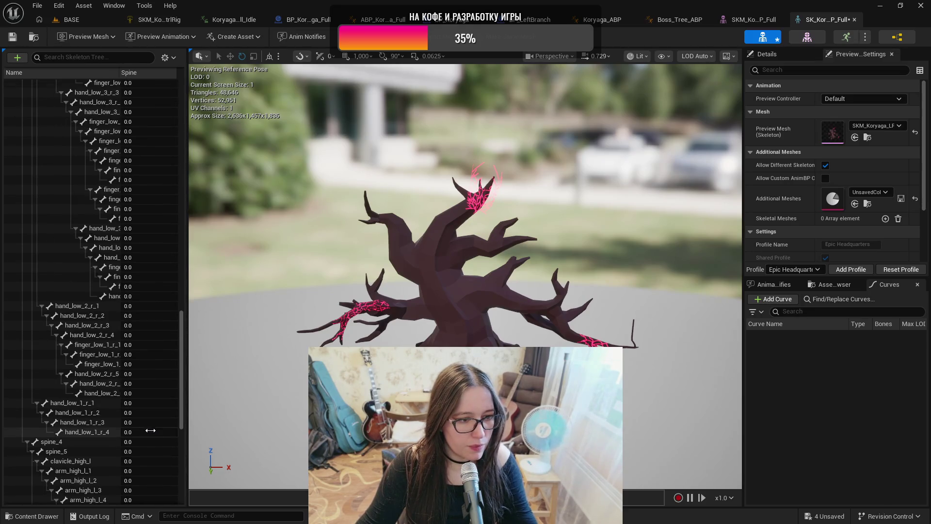
{"action": "left_click", "coordinate": [147, 441]}
{"action": "type", "text": "1"}
{"action": "key", "text": "Return"}
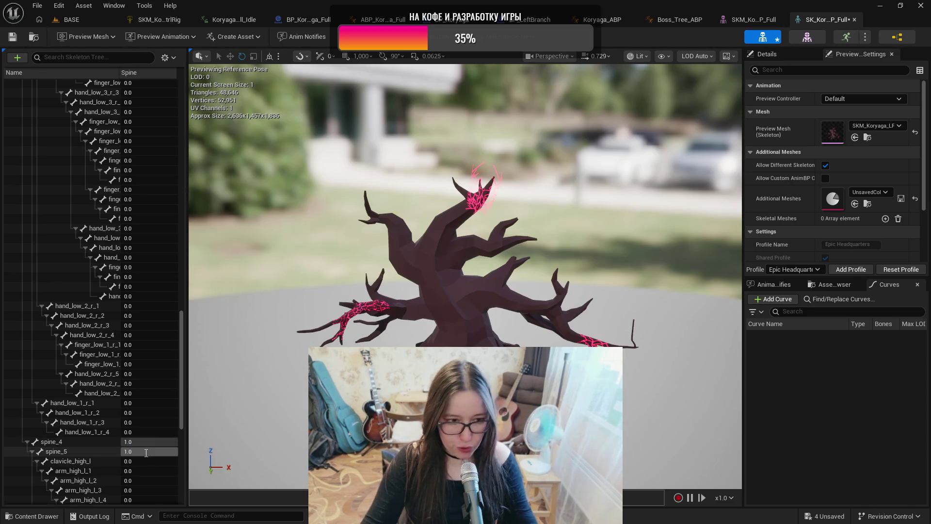
Step: Give spine_6, spine_8 and spine_10 a Spine mask weight of 1
{"action": "scroll", "coordinate": [145, 454], "scroll_direction": "down", "scroll_amount": 7}
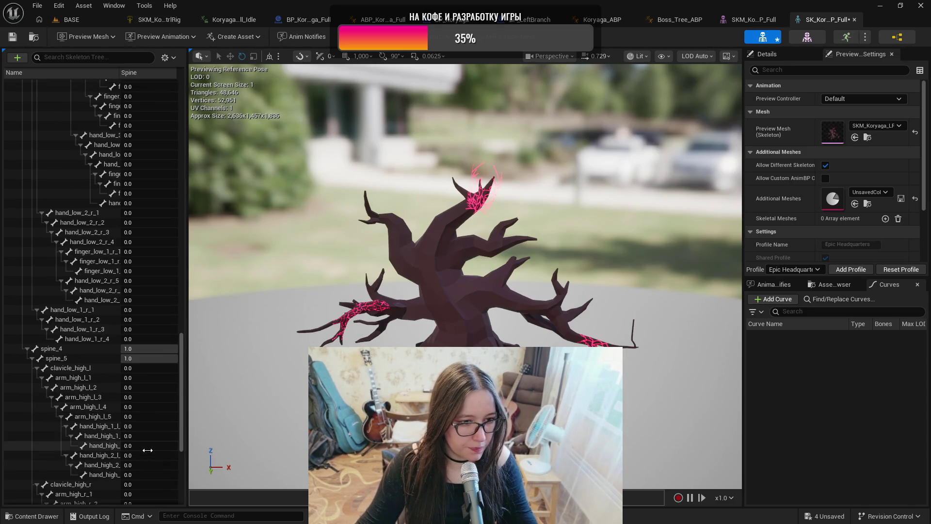
{"action": "scroll", "coordinate": [148, 450], "scroll_direction": "down", "scroll_amount": 2}
{"action": "scroll", "coordinate": [148, 450], "scroll_direction": "down", "scroll_amount": 5}
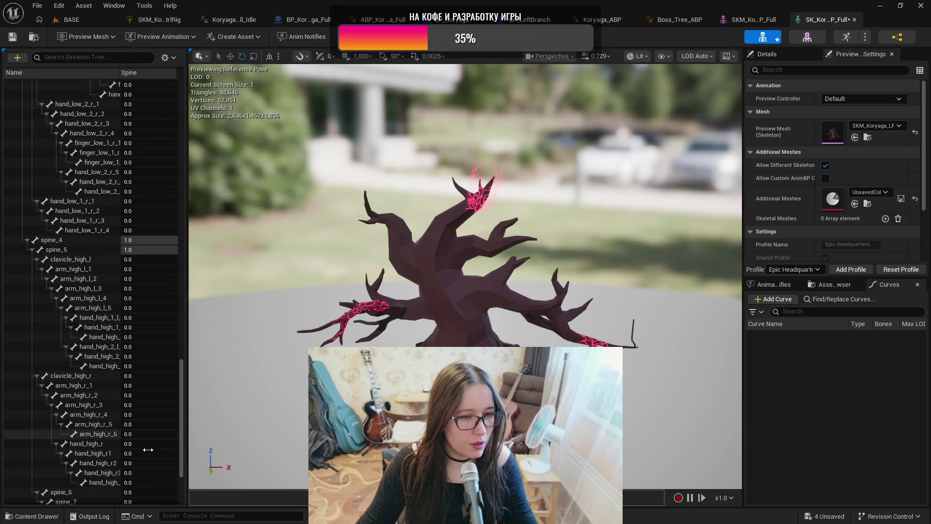
{"action": "left_click", "coordinate": [153, 477]}
{"action": "type", "text": "1"}
{"action": "key", "text": "Return"}
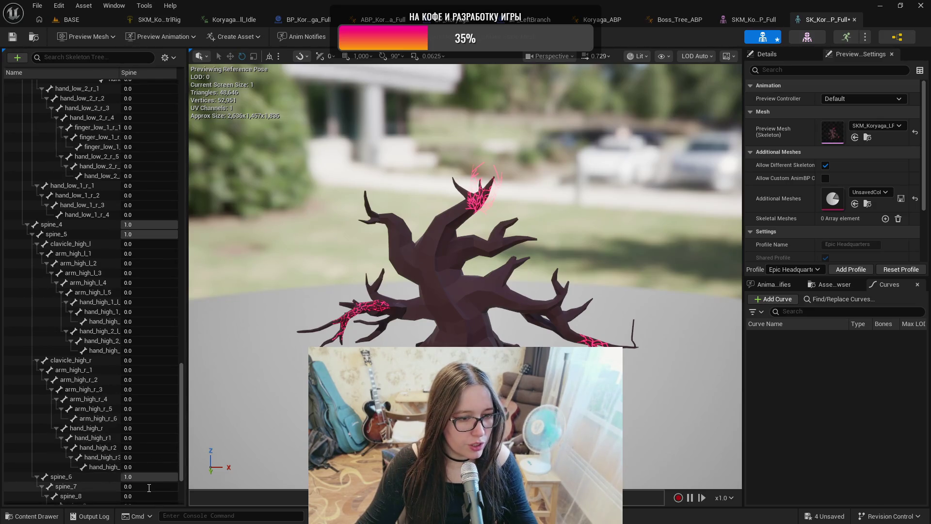
{"action": "type", "text": "1"}
{"action": "scroll", "coordinate": [152, 487], "scroll_direction": "down", "scroll_amount": 1}
{"action": "left_click", "coordinate": [149, 481]}
{"action": "type", "text": "1"}
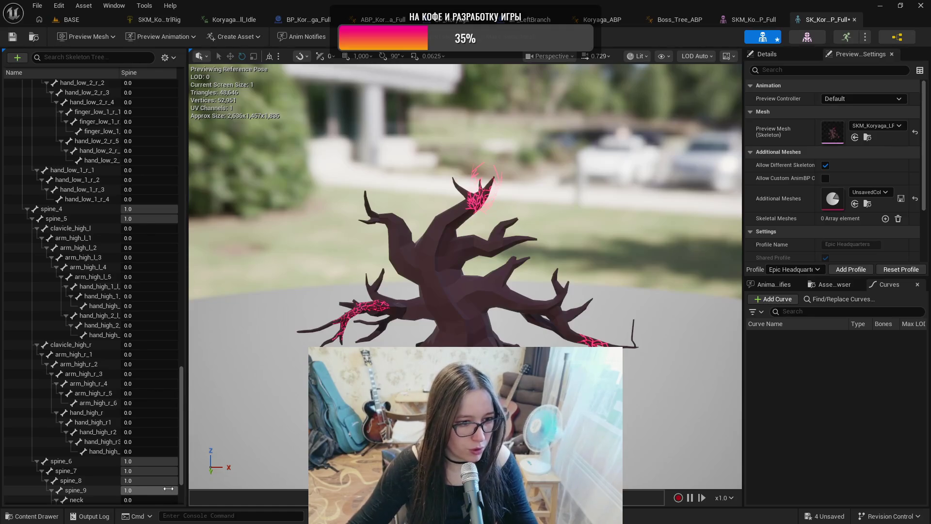
{"action": "scroll", "coordinate": [169, 489], "scroll_direction": "down", "scroll_amount": 2}
{"action": "scroll", "coordinate": [166, 488], "scroll_direction": "down", "scroll_amount": 3}
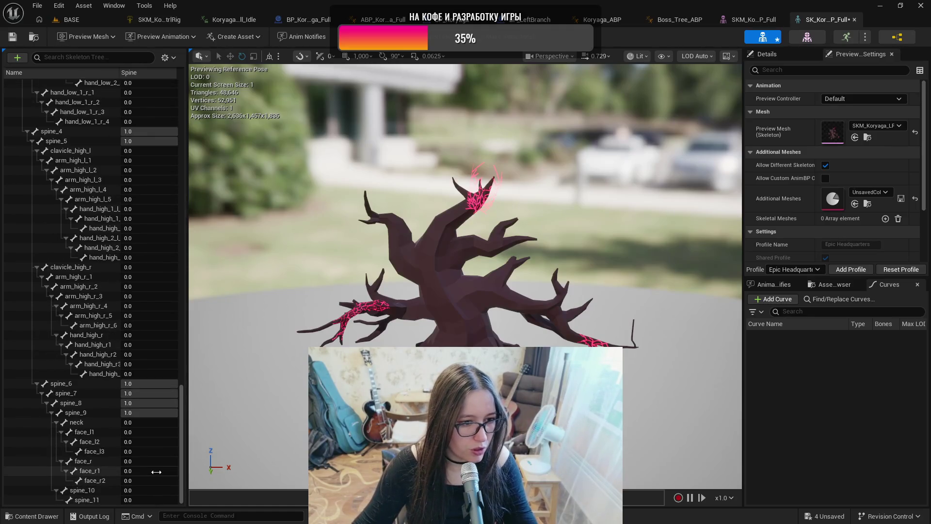
{"action": "left_click", "coordinate": [151, 491]}
{"action": "type", "text": "1"}
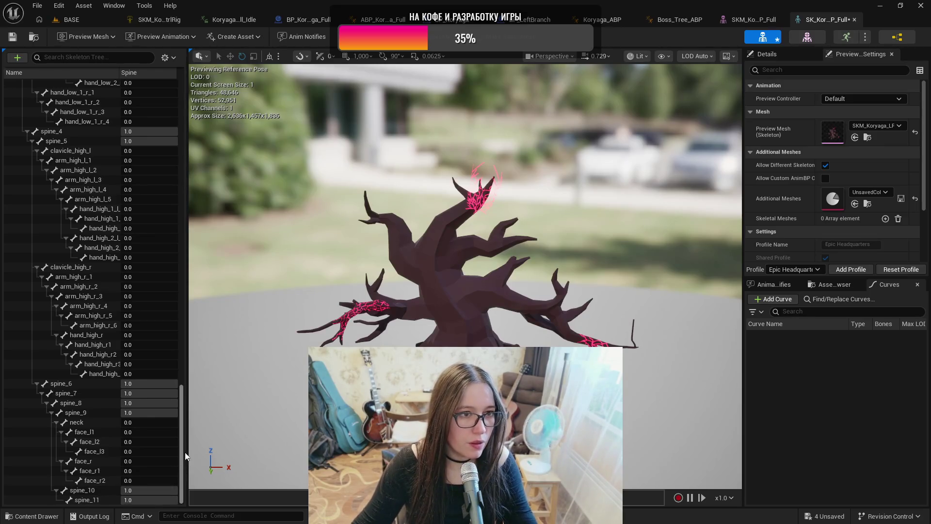
{"action": "scroll", "coordinate": [184, 452], "scroll_direction": "up", "scroll_amount": 10}
{"action": "scroll", "coordinate": [188, 422], "scroll_direction": "up", "scroll_amount": 15}
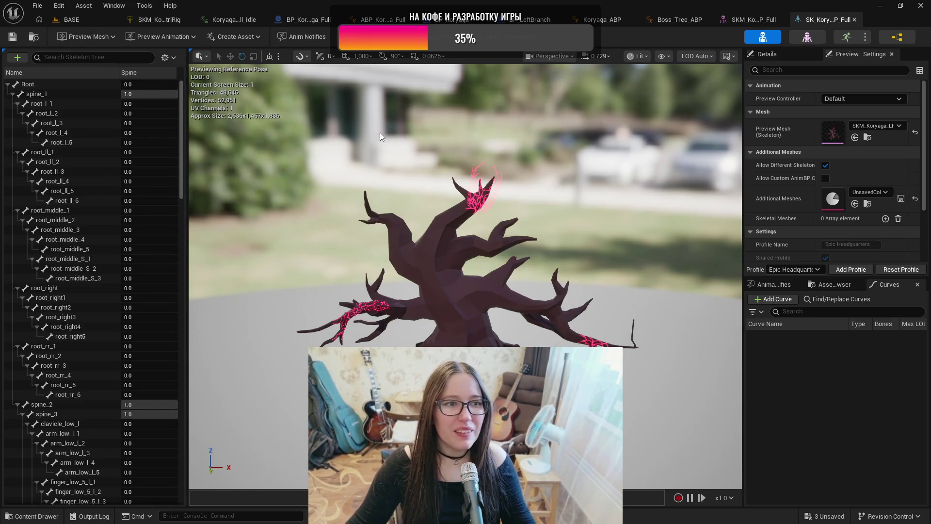
Step: In Koryaga_ABP's AnimGraph, shift Koryaga_StateMachine left, away from Output Pose
{"action": "left_click", "coordinate": [602, 19]}
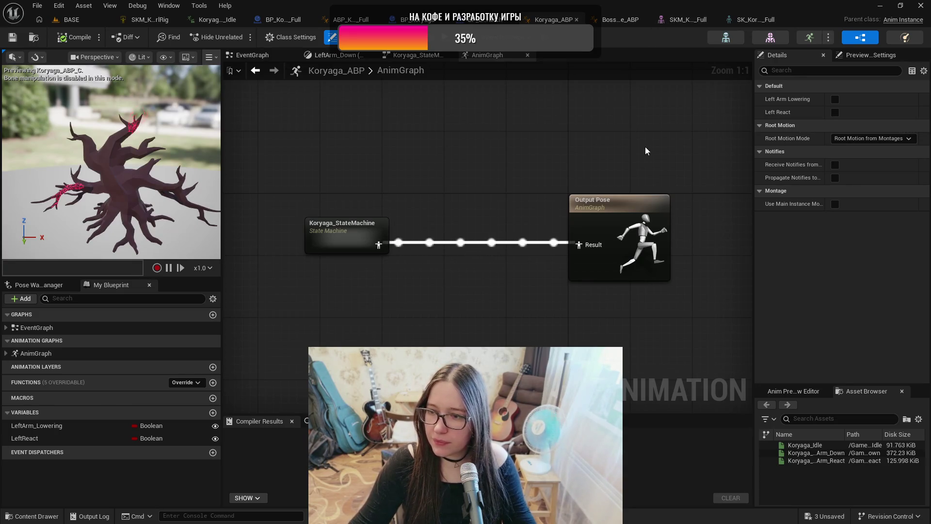
{"action": "left_click", "coordinate": [358, 234]}
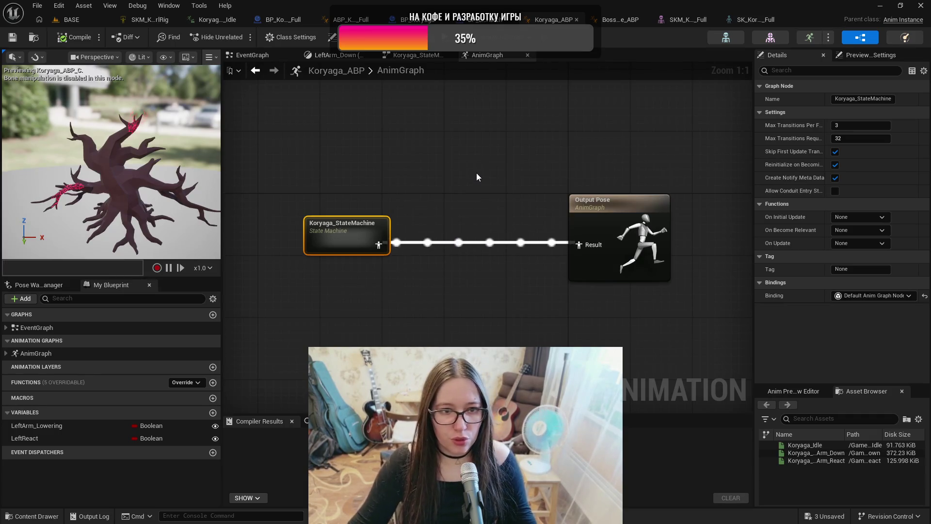
{"action": "left_click_drag", "start_coordinate": [476, 173], "coordinate": [511, 166]}
{"action": "mouse_move", "coordinate": [397, 219]}
{"action": "left_mouse_down"}
{"action": "mouse_move", "coordinate": [318, 223]}
{"action": "mouse_move", "coordinate": [314, 212]}
{"action": "left_mouse_up"}
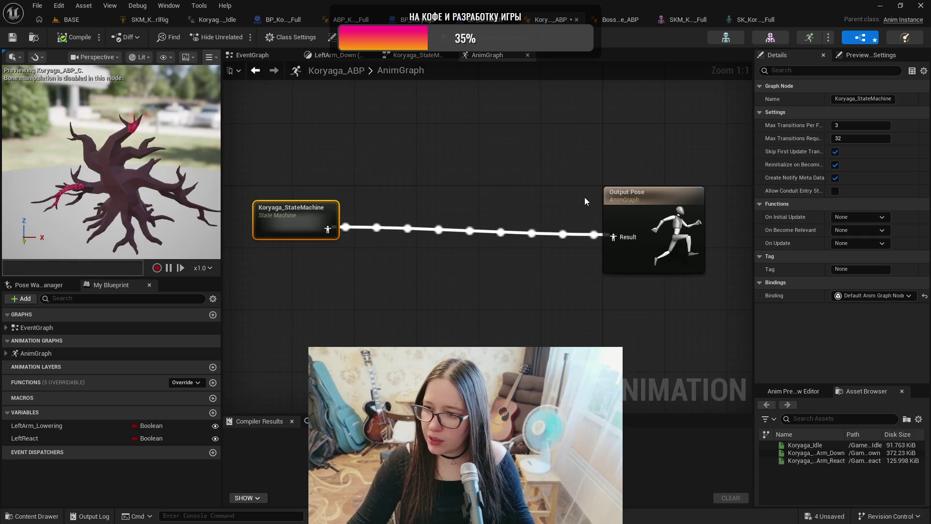
{"action": "left_click_drag", "start_coordinate": [304, 218], "coordinate": [304, 222]}
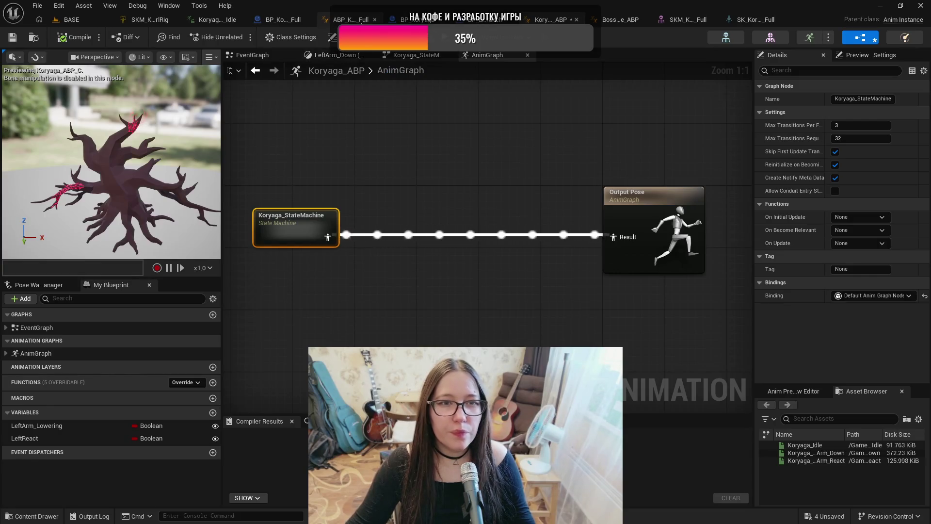
Step: In ABP_Koryaga_Full, set Layered blend per bone's Blend Masks [0] to Spine
{"action": "left_click", "coordinate": [348, 19]}
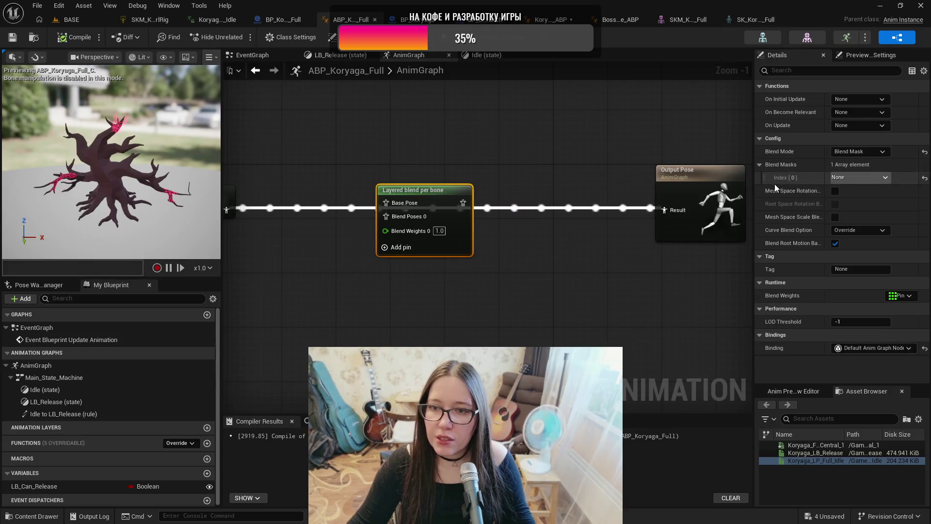
{"action": "left_click", "coordinate": [855, 178]}
{"action": "left_click", "coordinate": [855, 177]}
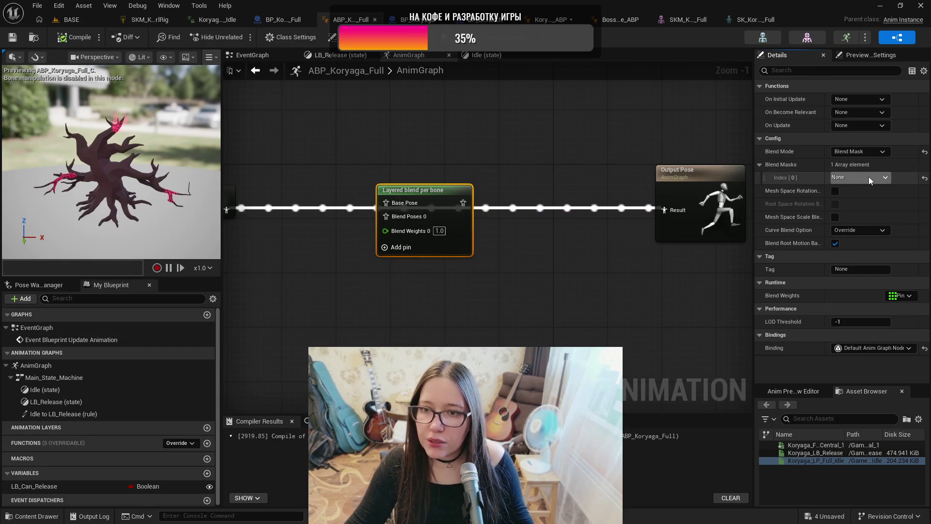
{"action": "left_click", "coordinate": [870, 178]}
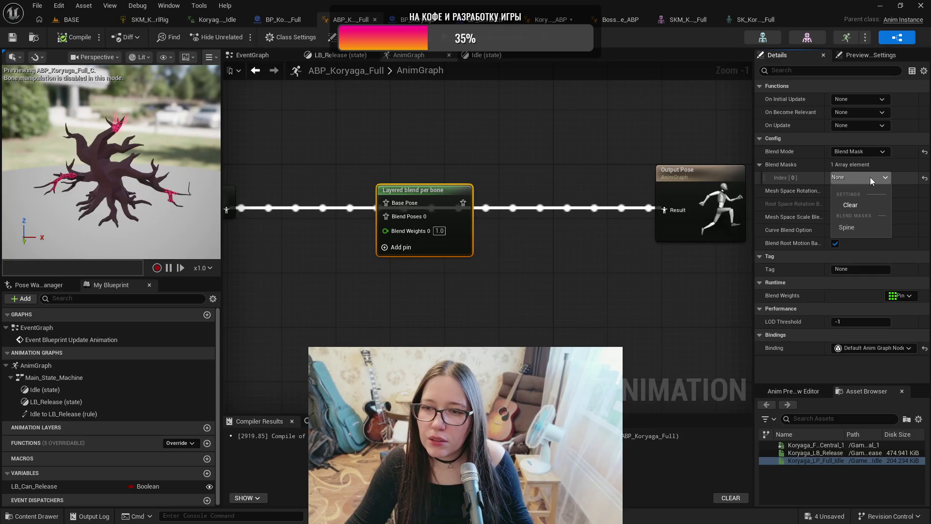
{"action": "left_click", "coordinate": [870, 178]}
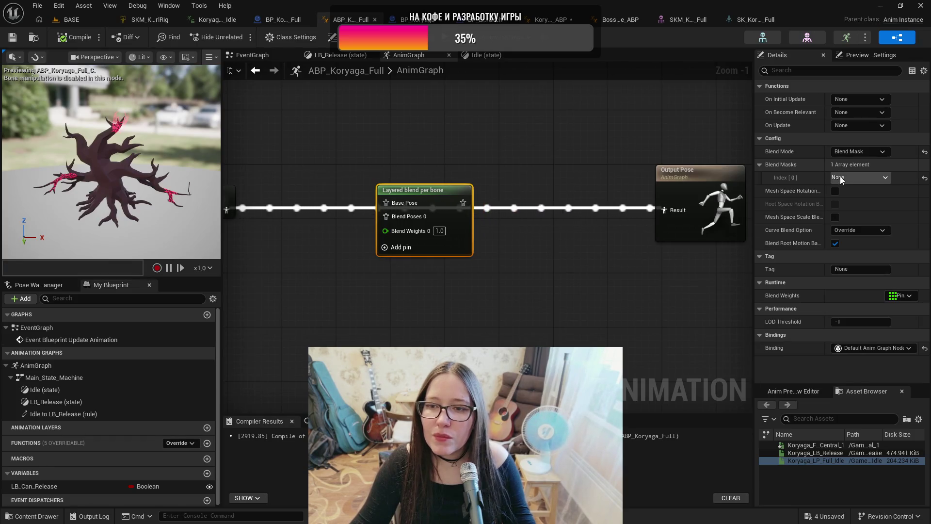
{"action": "left_click", "coordinate": [886, 178]}
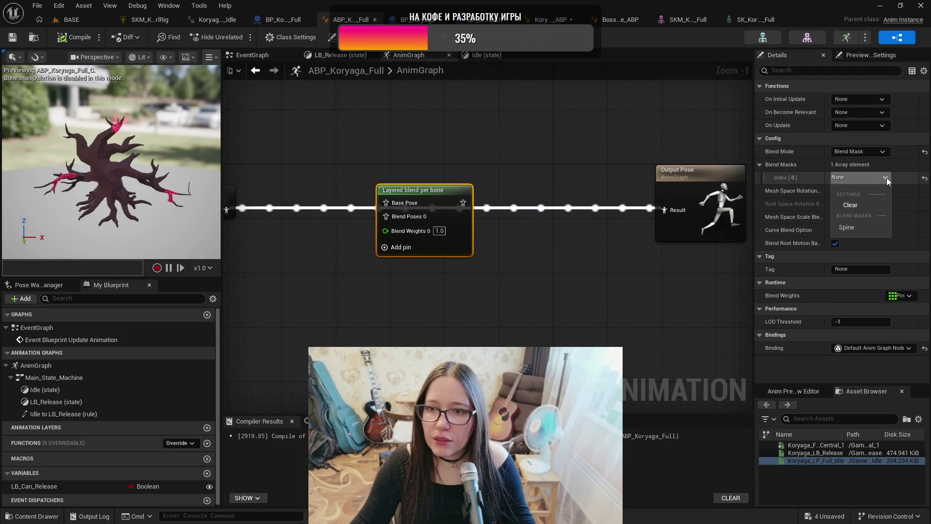
{"action": "left_click", "coordinate": [853, 227]}
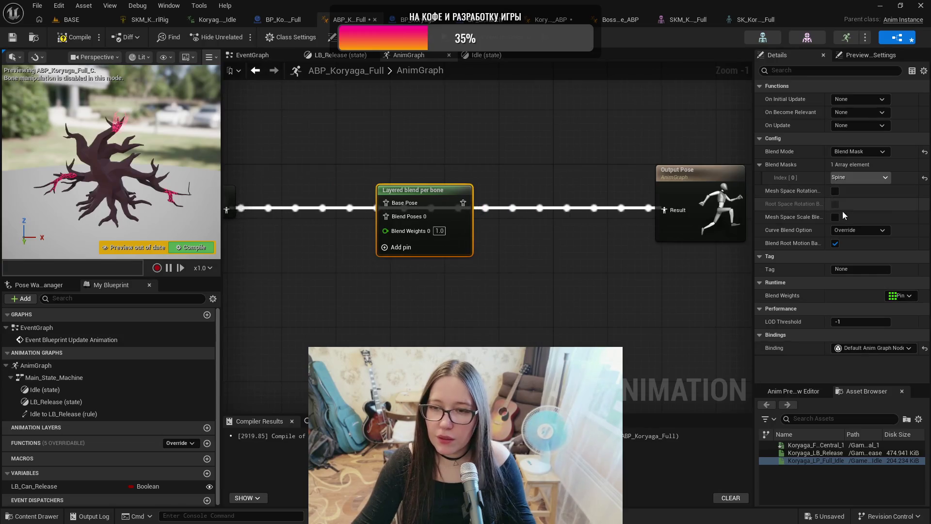
Step: Wire Main_State_Machine into Base Pose and the blend output into Output Pose Result
{"action": "mouse_move", "coordinate": [479, 356]}
{"action": "left_mouse_down"}
{"action": "mouse_move", "coordinate": [538, 343]}
{"action": "mouse_move", "coordinate": [529, 313]}
{"action": "left_mouse_up"}
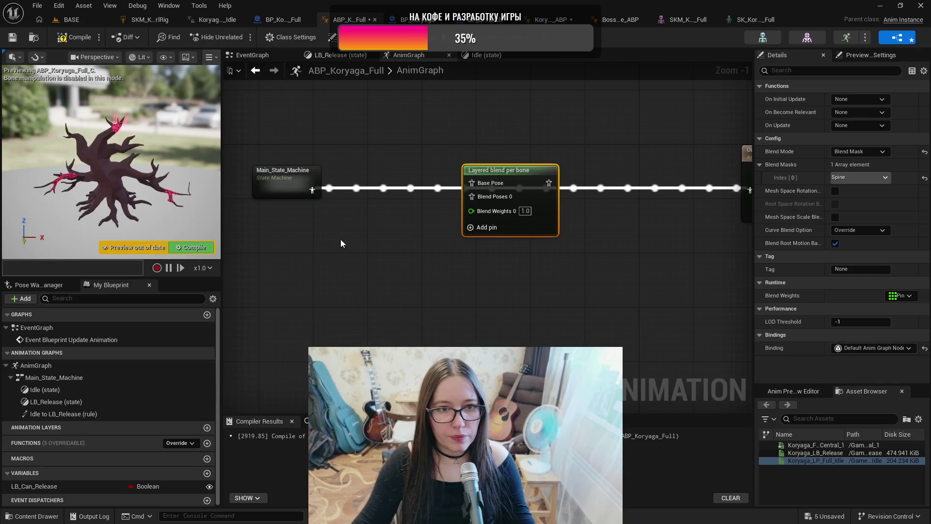
{"action": "left_click_drag", "start_coordinate": [314, 194], "coordinate": [475, 184]}
{"action": "left_click", "coordinate": [277, 176]}
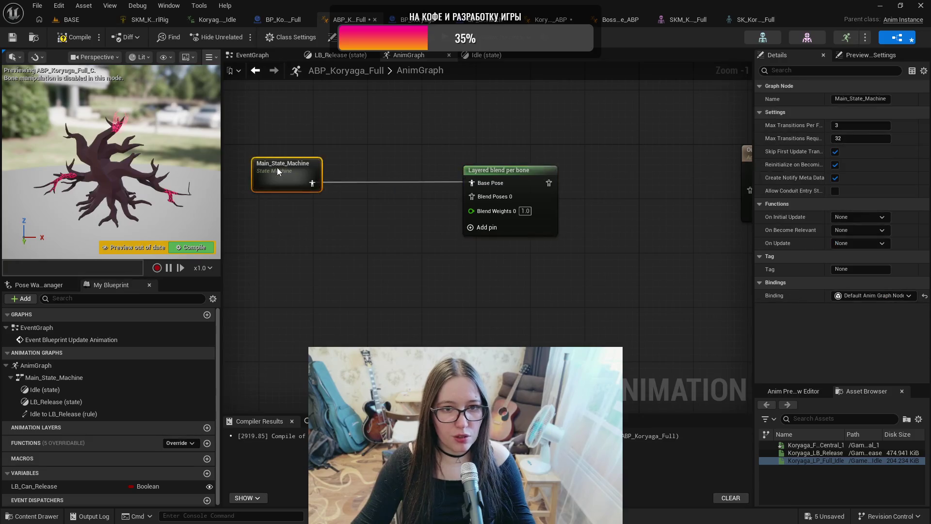
{"action": "mouse_move", "coordinate": [600, 199]}
{"action": "left_mouse_down"}
{"action": "mouse_move", "coordinate": [555, 185]}
{"action": "mouse_move", "coordinate": [728, 180]}
{"action": "left_mouse_up"}
{"action": "left_click", "coordinate": [732, 142]}
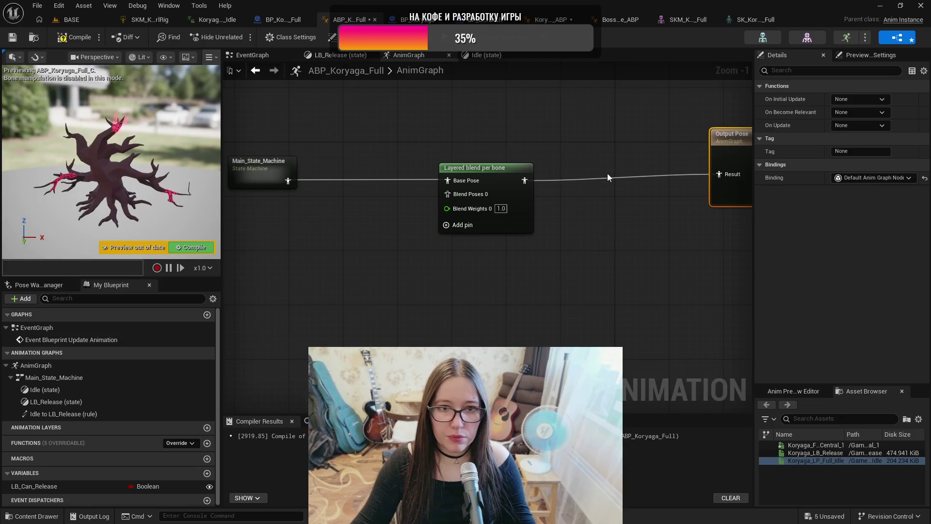
{"action": "left_click_drag", "start_coordinate": [459, 161], "coordinate": [526, 160]}
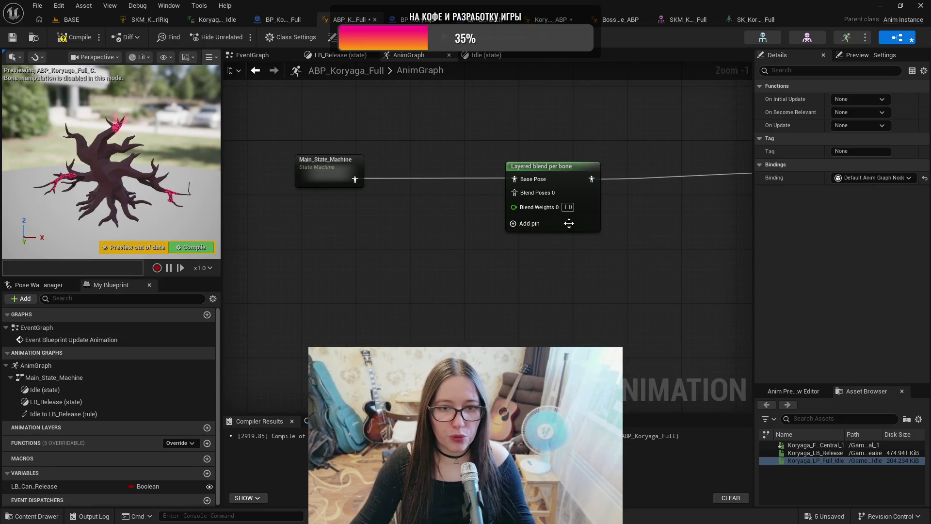
{"action": "left_click_drag", "start_coordinate": [572, 287], "coordinate": [547, 284]}
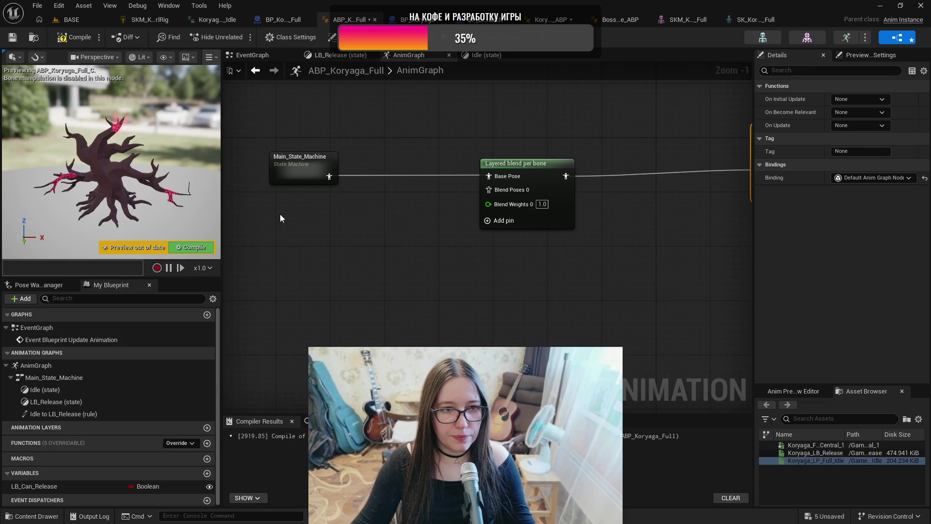
Step: Duplicate Main_State_Machine as Main_State_Machine_1 and place it underneath
{"action": "left_click", "coordinate": [296, 167]}
{"action": "key", "text": "ctrl+c"}
{"action": "key", "text": "ctrl+v"}
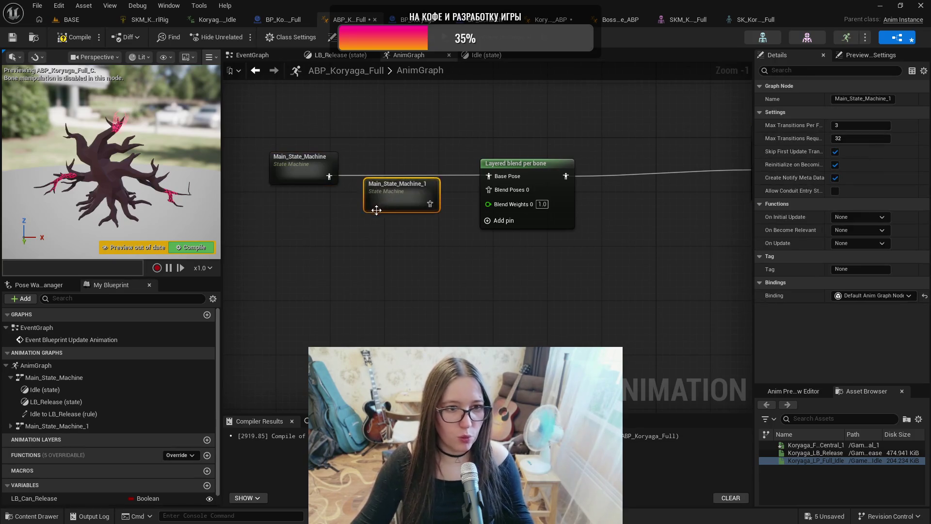
{"action": "mouse_move", "coordinate": [392, 190]}
{"action": "left_mouse_down"}
{"action": "mouse_move", "coordinate": [325, 222]}
{"action": "mouse_move", "coordinate": [297, 223]}
{"action": "left_mouse_up"}
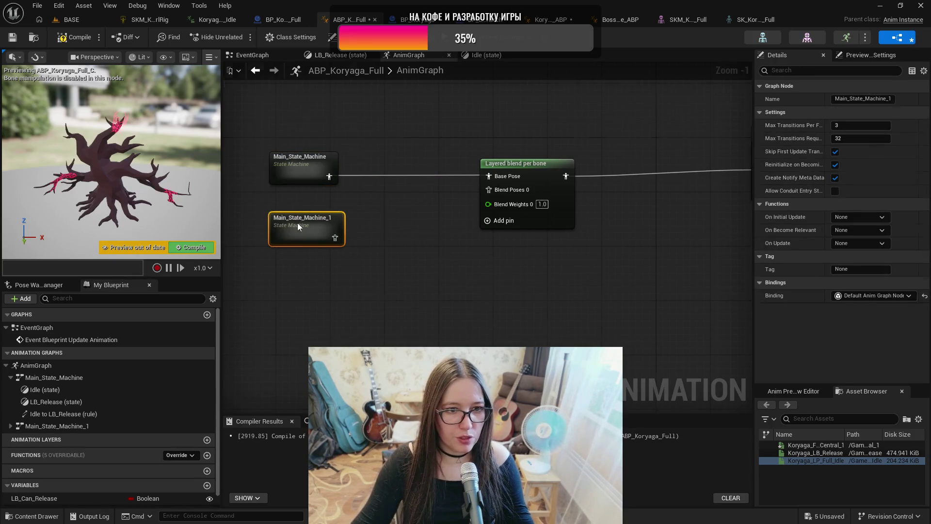
Step: Rename the copied Main_State_Machine_1 node to Spine_State_Machine
{"action": "double_click", "coordinate": [298, 223]}
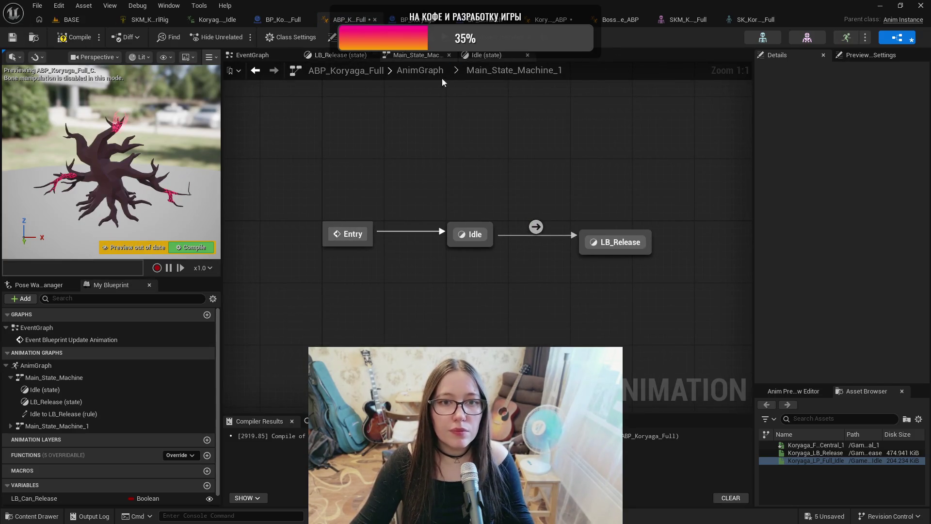
{"action": "left_click", "coordinate": [415, 71]}
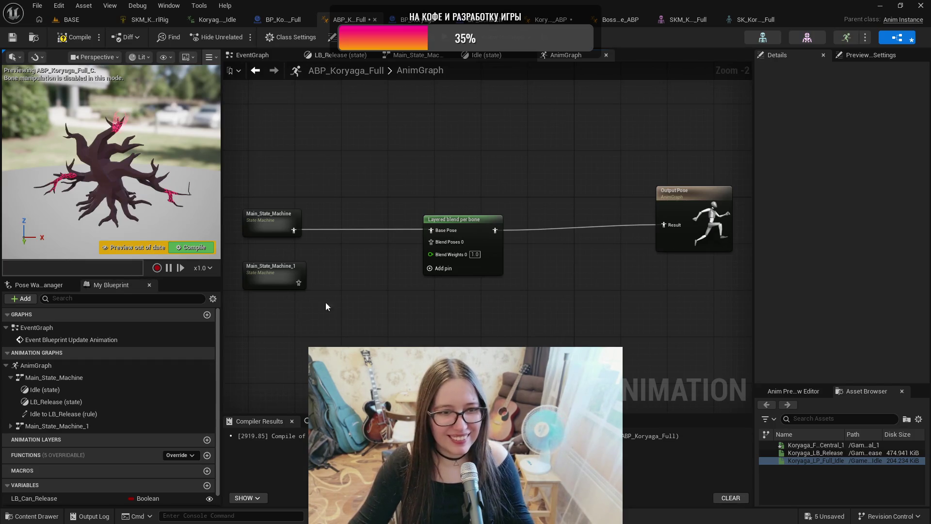
{"action": "left_click", "coordinate": [281, 269]}
{"action": "key", "text": "F2"}
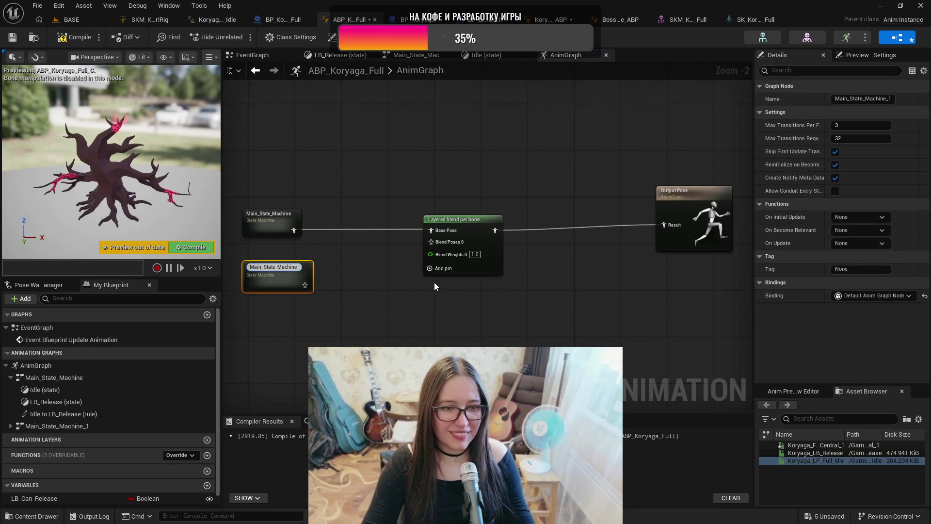
{"action": "key", "text": "BackSpace"}
{"action": "key", "text": "BackSpace"}
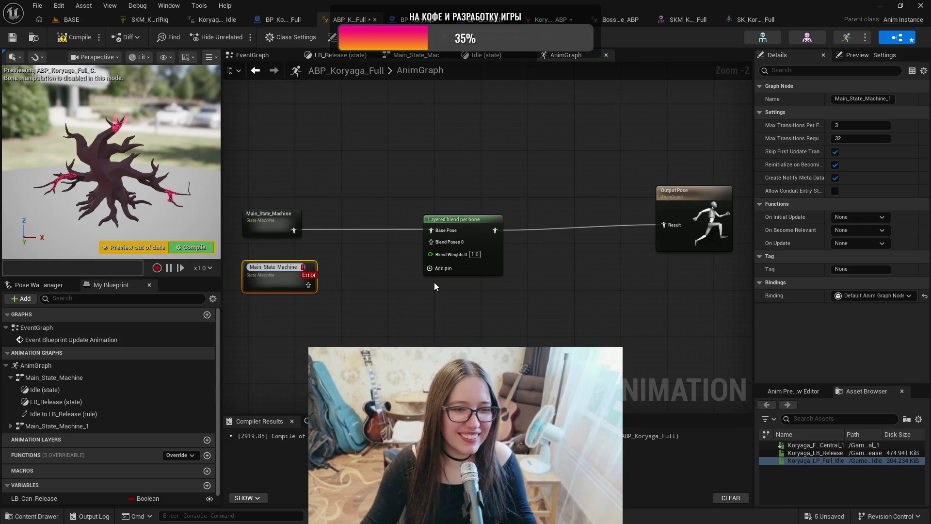
{"action": "left_click", "coordinate": [257, 270]}
{"action": "double_click", "coordinate": [257, 270]}
{"action": "type", "text": "Spine"}
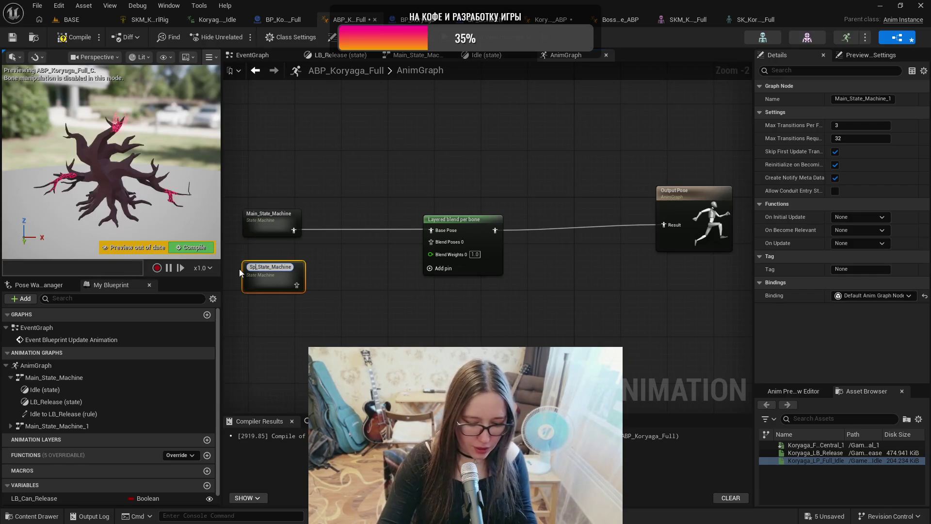
{"action": "key", "text": "Return"}
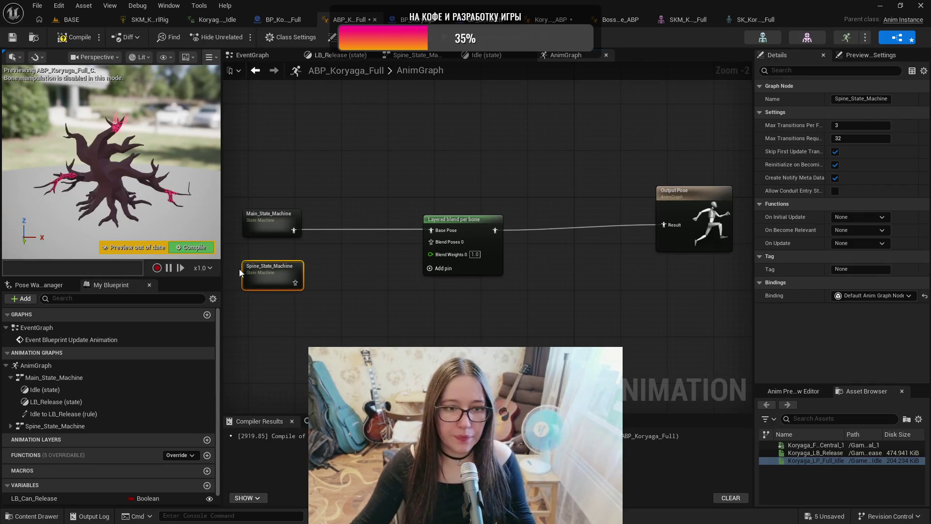
Step: Open the Spine_State_Machine graph and box-select its LB_Release state
{"action": "scroll", "coordinate": [358, 270], "scroll_direction": "up", "scroll_amount": 1}
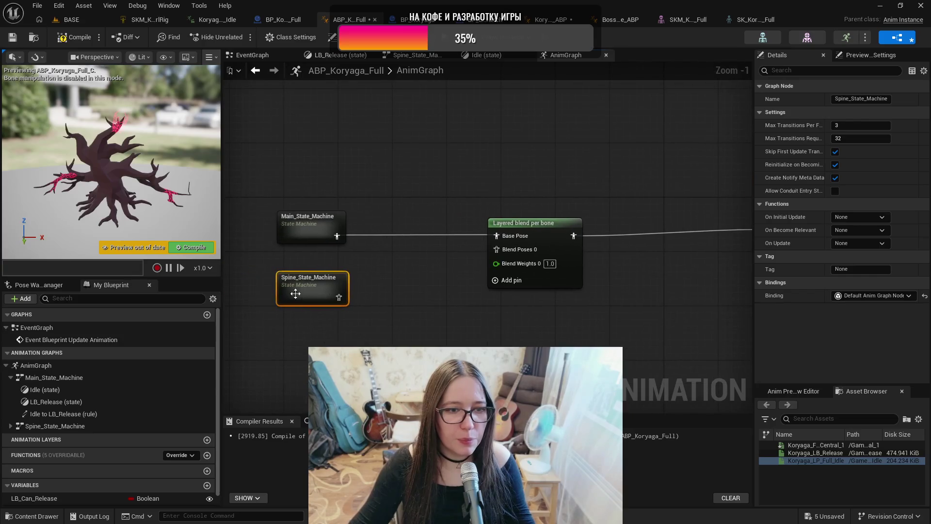
{"action": "double_click", "coordinate": [321, 286]}
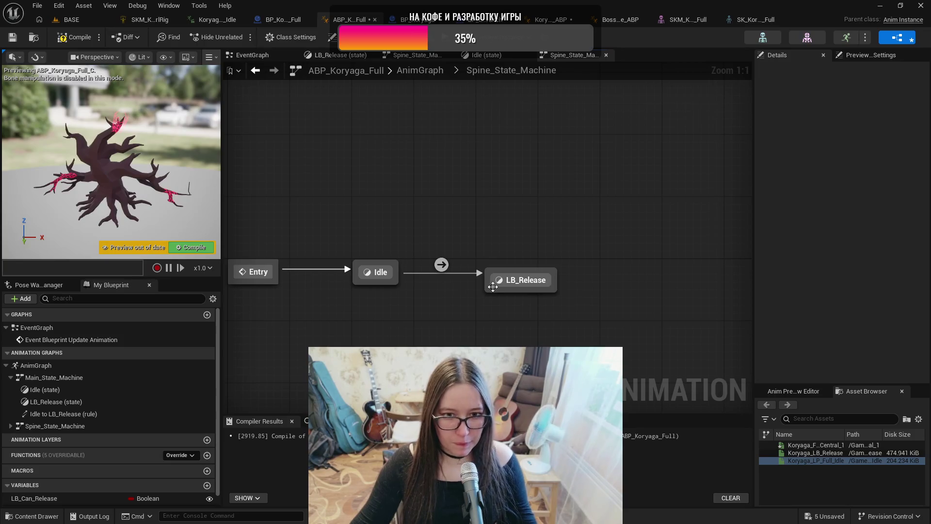
{"action": "mouse_move", "coordinate": [445, 269]}
{"action": "mouse_move", "coordinate": [609, 218]}
{"action": "left_mouse_down"}
{"action": "mouse_move", "coordinate": [484, 333]}
{"action": "mouse_move", "coordinate": [434, 485]}
{"action": "left_mouse_up"}
Step: Delete LB_Release and add a new Center_Bow state linked from Idle
{"action": "key", "text": "Delete"}
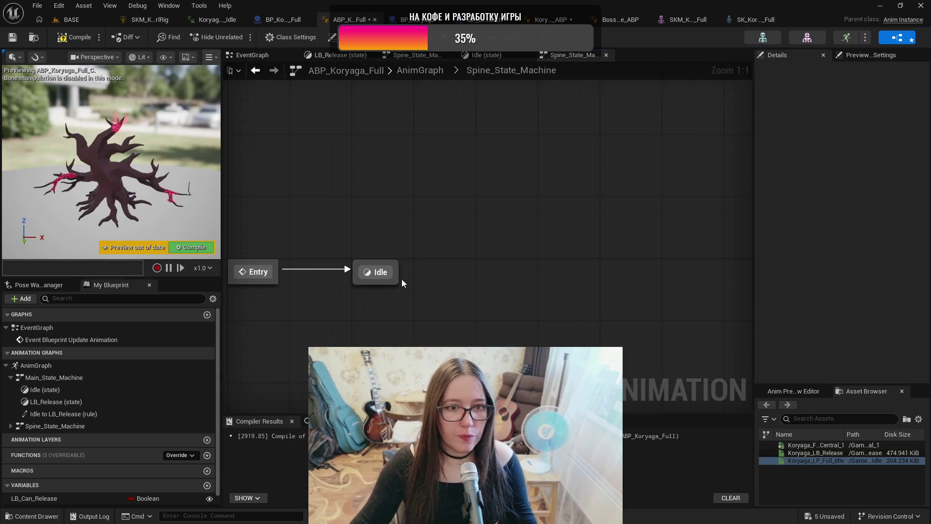
{"action": "left_click_drag", "start_coordinate": [398, 272], "coordinate": [514, 272]}
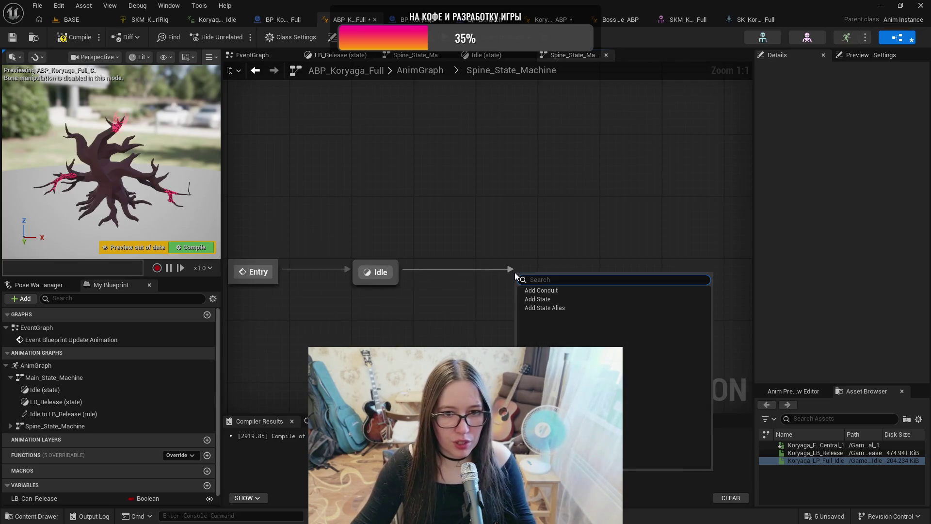
{"action": "left_click", "coordinate": [538, 299]}
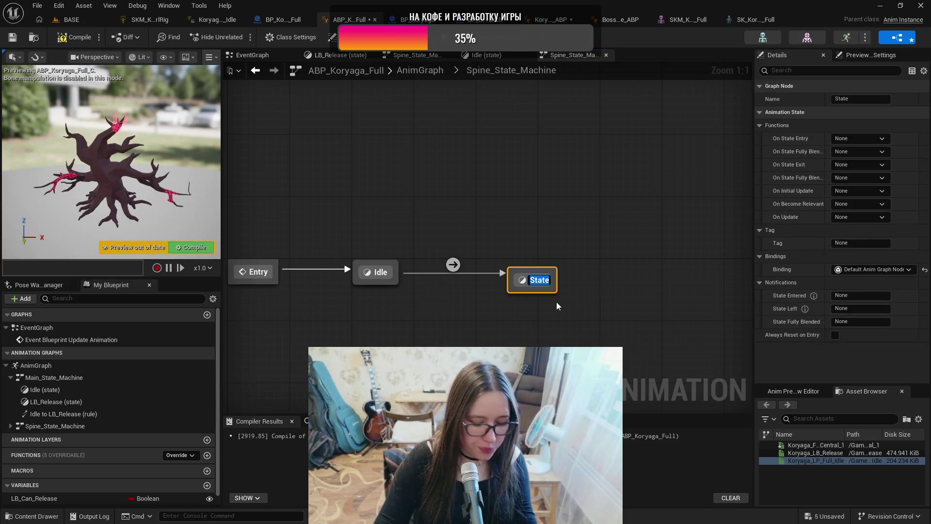
{"action": "type", "text": "C"}
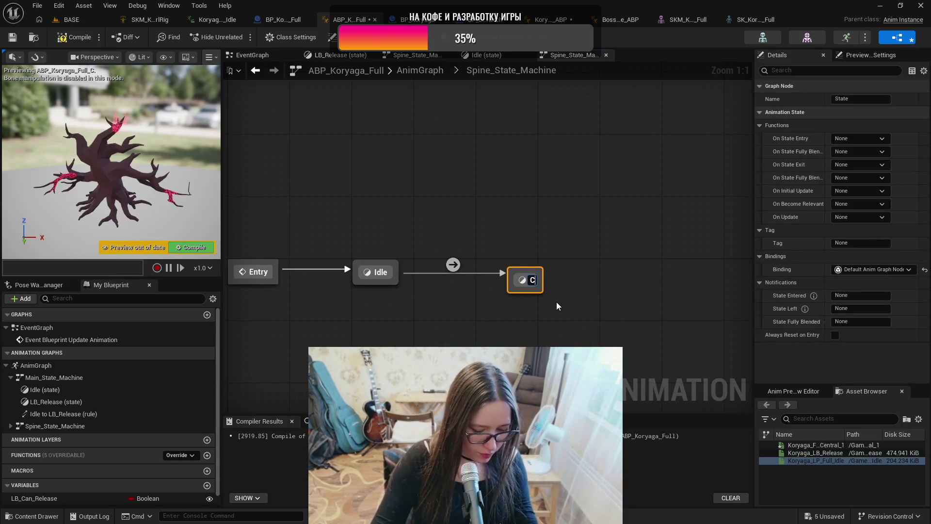
{"action": "type", "text": "en"}
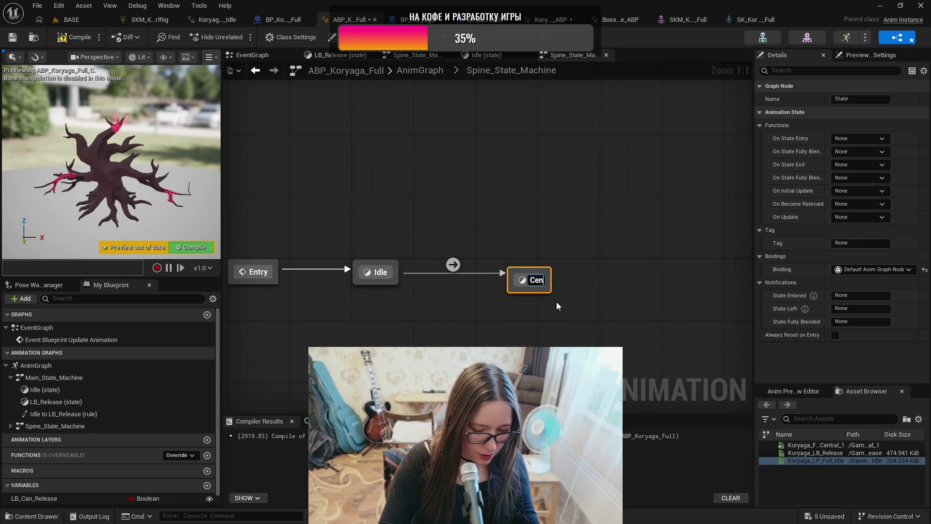
{"action": "type", "text": "ter_Bow"}
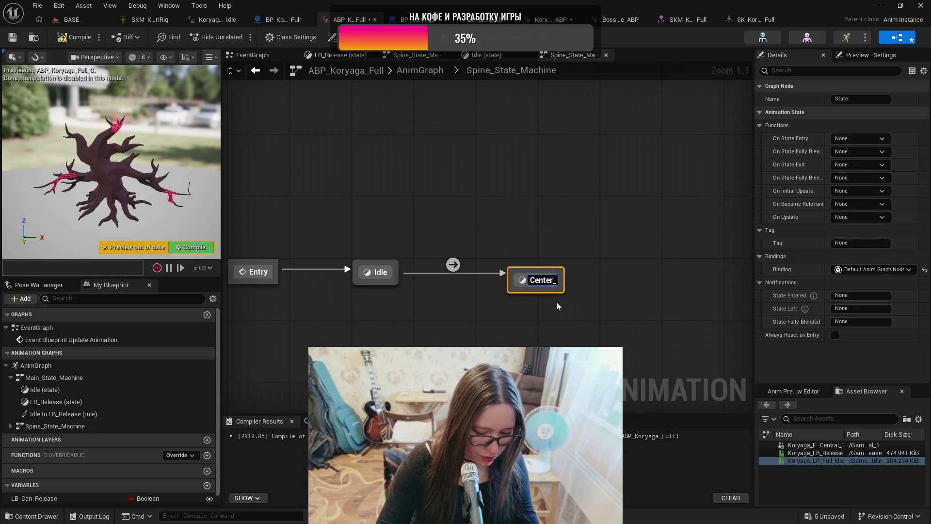
{"action": "key", "text": "Return"}
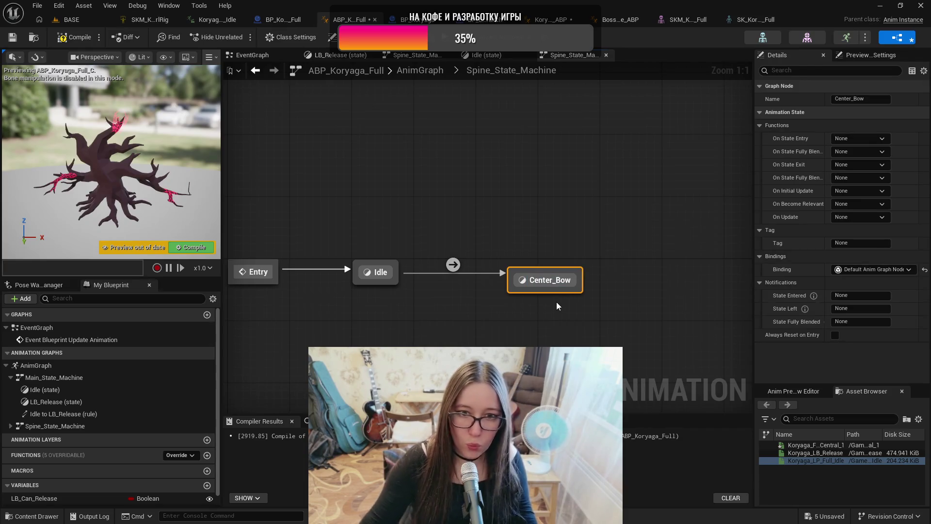
Step: Make Center_Bow play the Koryaga_Full_Central_1 animation into its Output Pose
{"action": "double_click", "coordinate": [551, 287]}
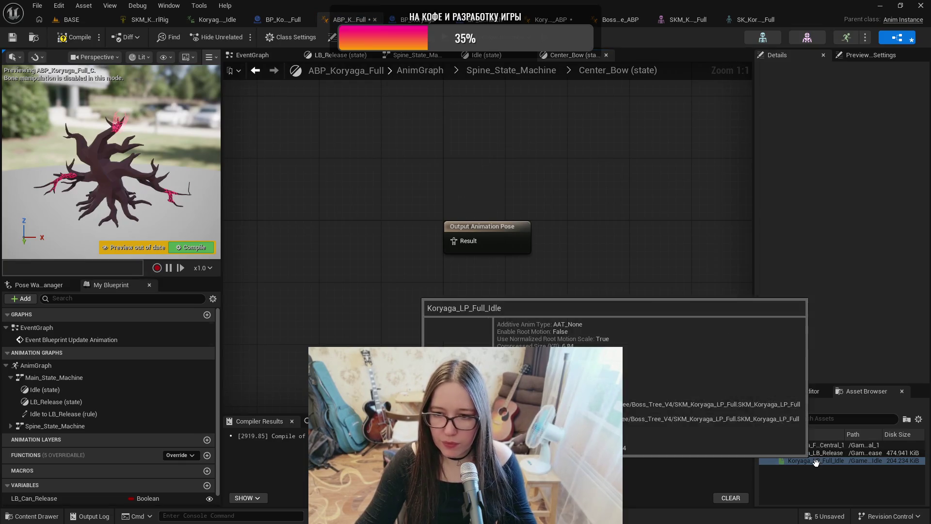
{"action": "mouse_move", "coordinate": [818, 447]}
{"action": "left_mouse_down"}
{"action": "mouse_move", "coordinate": [362, 266]}
{"action": "mouse_move", "coordinate": [271, 208]}
{"action": "left_mouse_up"}
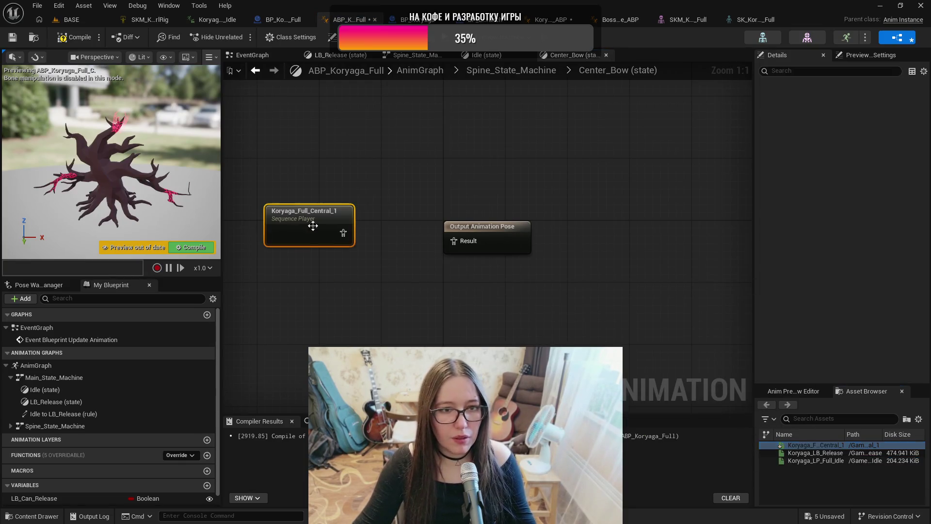
{"action": "left_click_drag", "start_coordinate": [343, 234], "coordinate": [454, 241]}
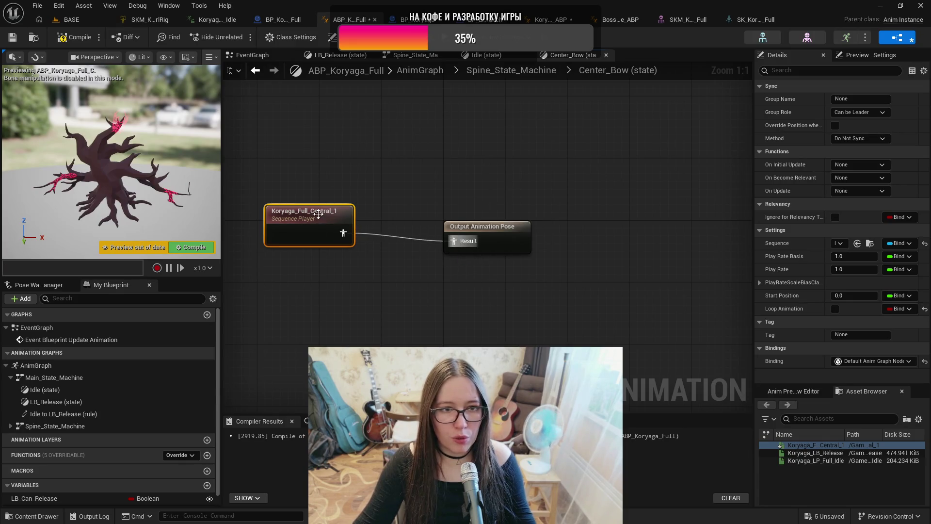
{"action": "left_click_drag", "start_coordinate": [318, 214], "coordinate": [321, 229]}
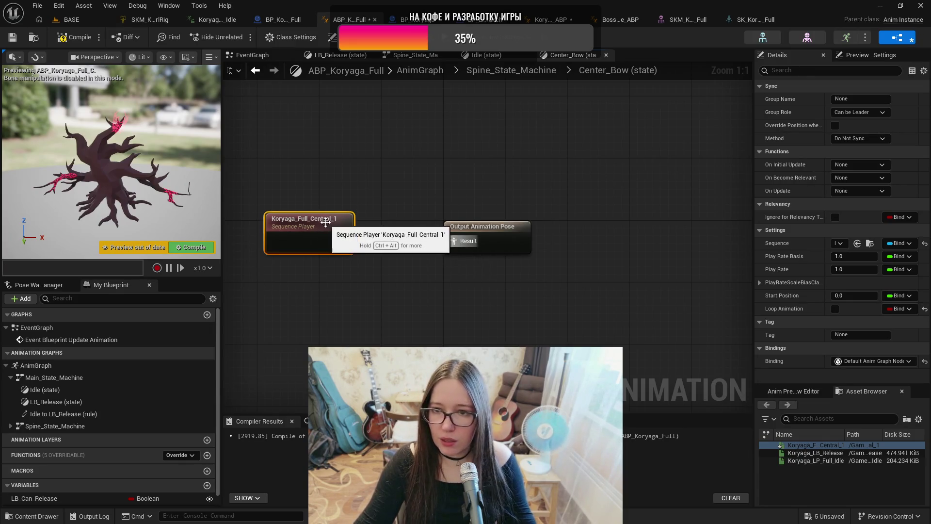
{"action": "left_click", "coordinate": [525, 70]}
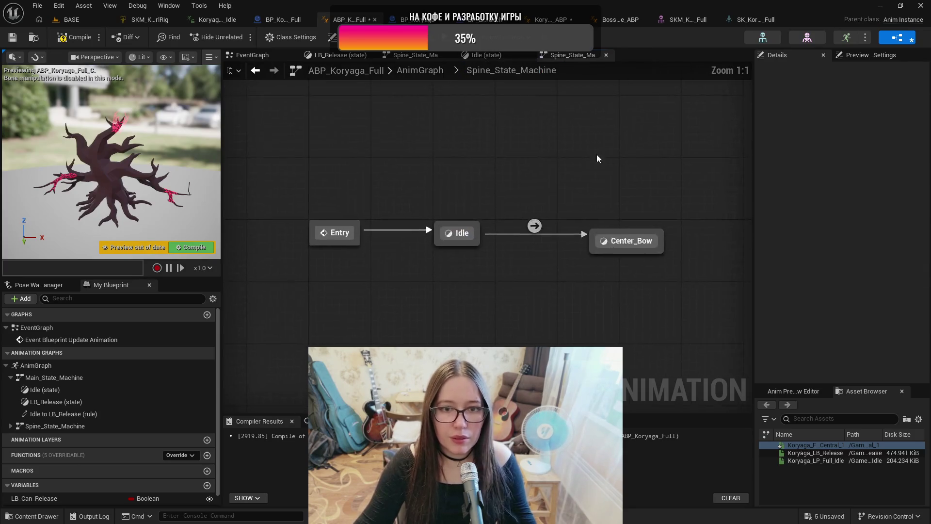
{"action": "double_click", "coordinate": [535, 227]}
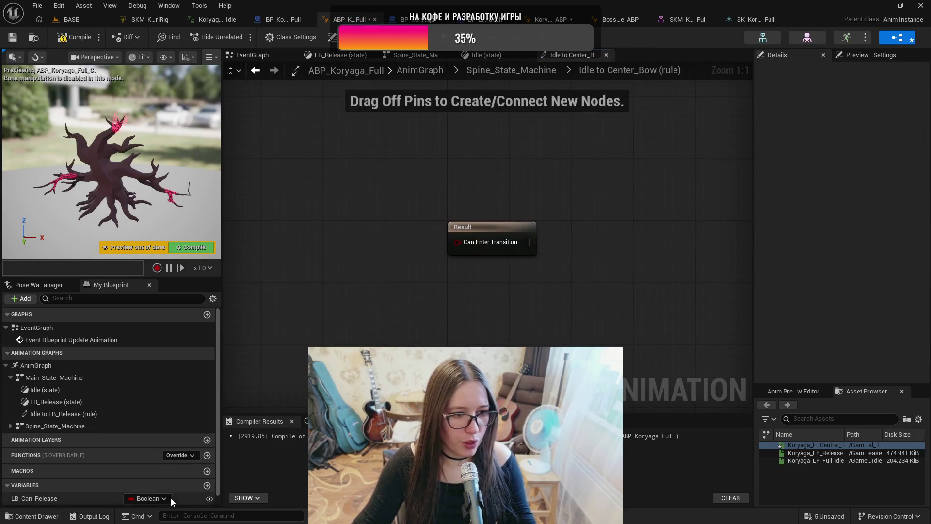
Step: Create a new Boolean variable named Spine_Can_Bow
{"action": "left_click", "coordinate": [207, 486]}
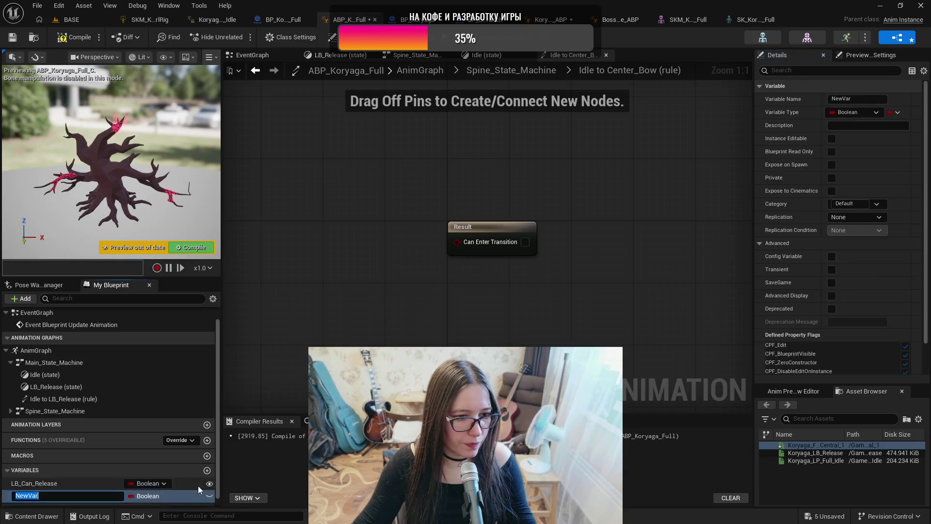
{"action": "type", "text": "Cen"}
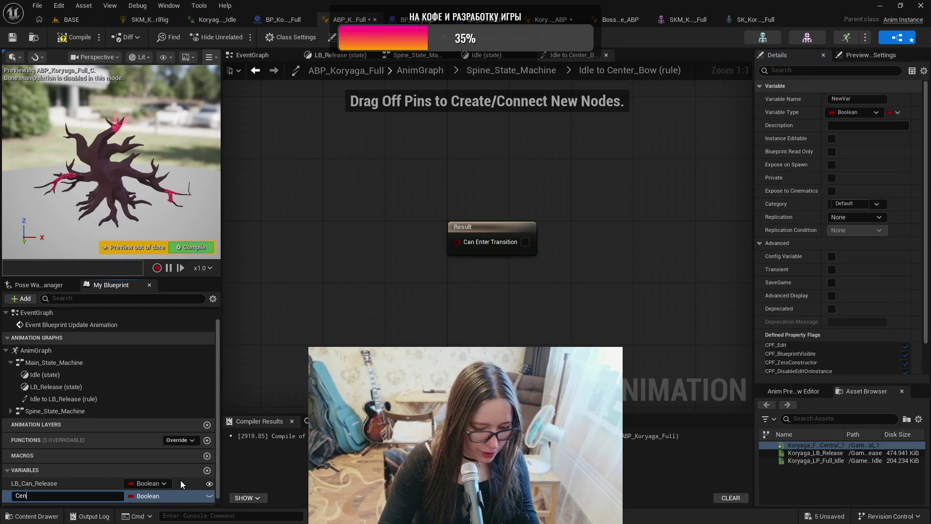
{"action": "key", "text": "BackSpace"}
{"action": "key", "text": "BackSpace"}
{"action": "type", "text": "Spine"}
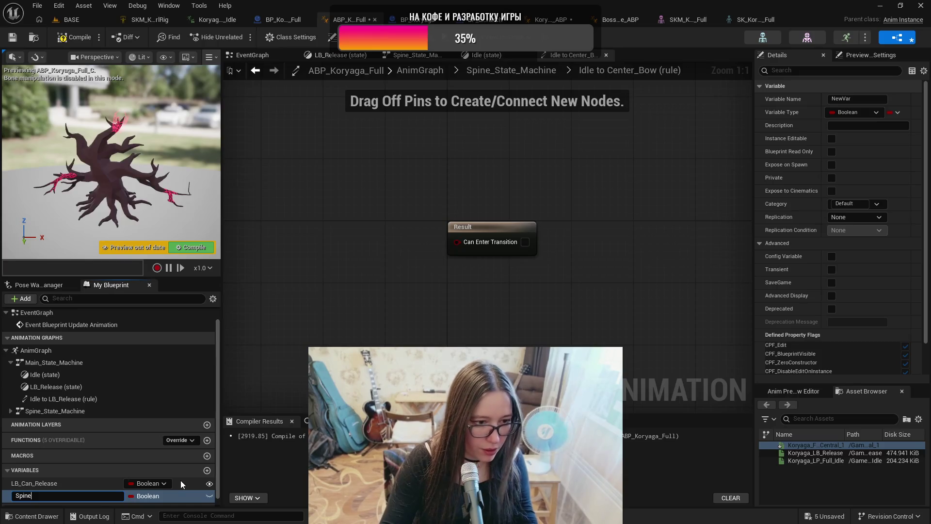
{"action": "type", "text": "_Can_"}
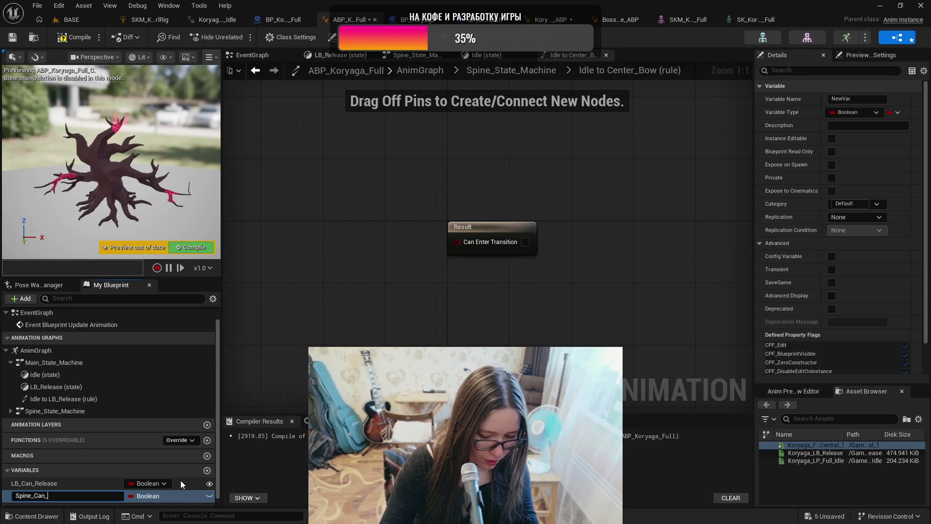
{"action": "type", "text": "Bow"}
{"action": "key", "text": "Return"}
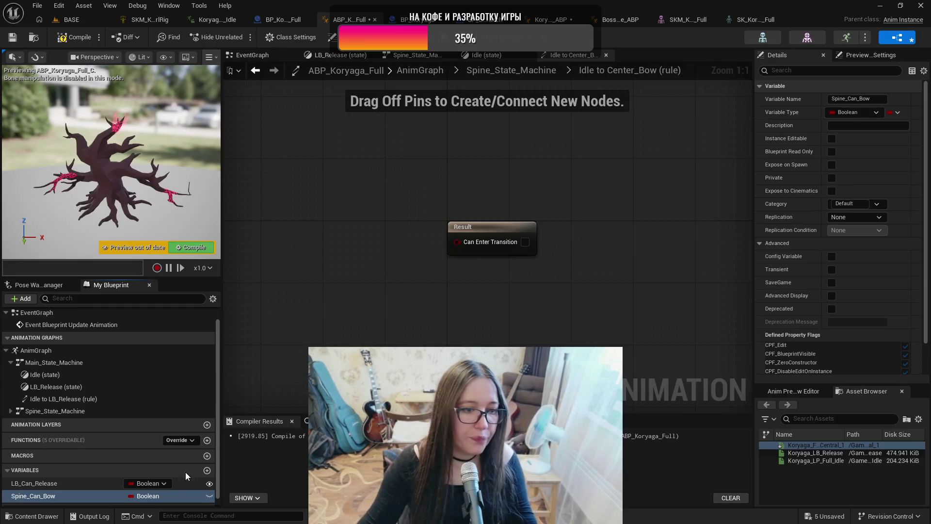
Step: Make the transition rule pass only when Spine_Can_Bow == true
{"action": "mouse_move", "coordinate": [45, 495]}
{"action": "left_mouse_down"}
{"action": "mouse_move", "coordinate": [241, 242]}
{"action": "mouse_move", "coordinate": [360, 238]}
{"action": "left_mouse_up"}
{"action": "left_click", "coordinate": [276, 268]}
{"action": "type", "text": "="}
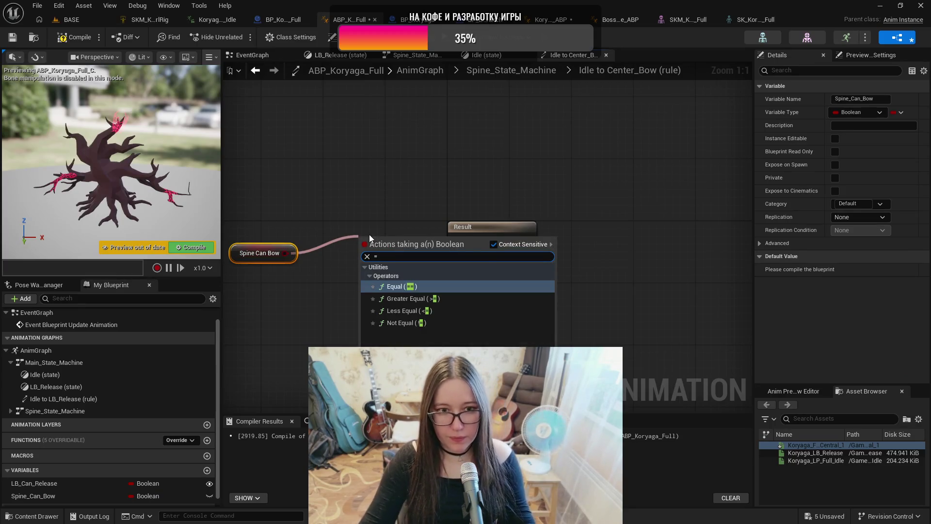
{"action": "key", "text": "Return"}
{"action": "left_click_drag", "start_coordinate": [424, 246], "coordinate": [461, 243]}
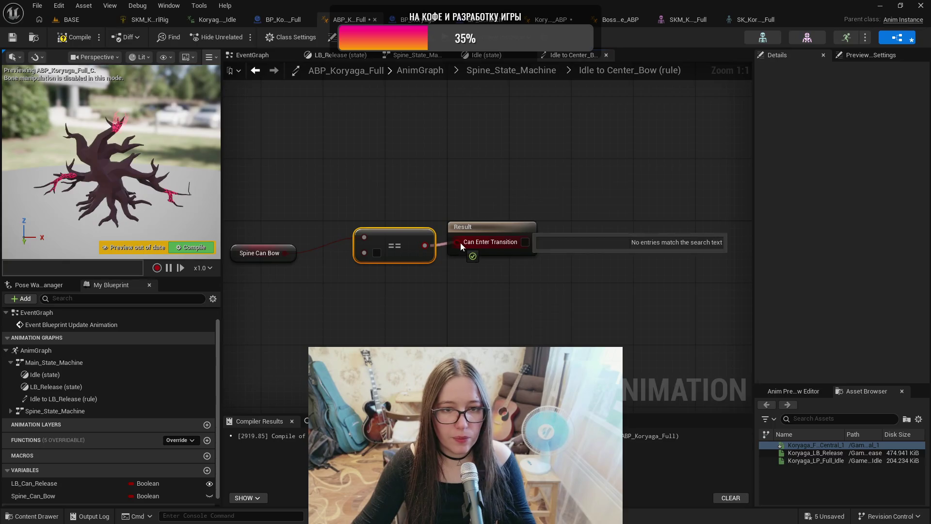
{"action": "left_click", "coordinate": [376, 253]}
{"action": "left_click_drag", "start_coordinate": [380, 236], "coordinate": [364, 228]}
Step: Compile and save the animation blueprint, and make Spine_Can_Bow instance-editable
{"action": "left_click", "coordinate": [75, 37]}
{"action": "key", "text": "ctrl+s"}
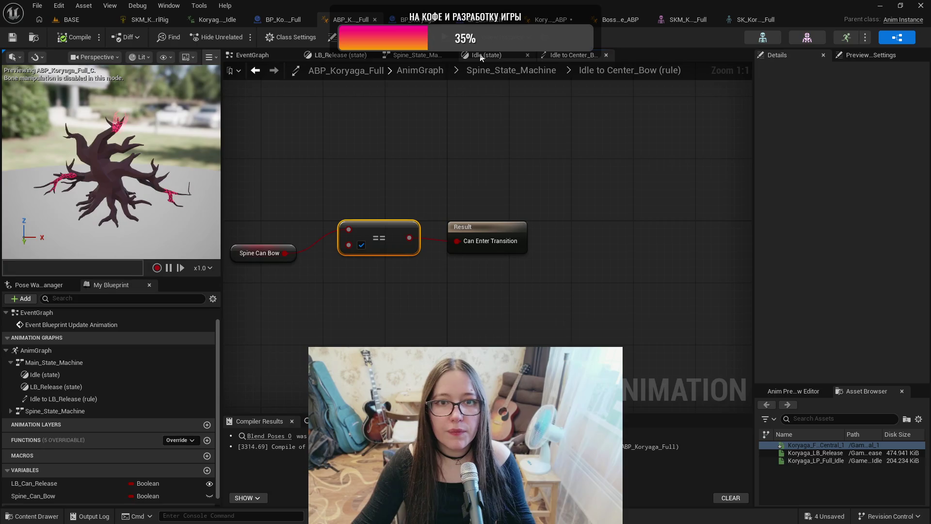
{"action": "left_click", "coordinate": [209, 496]}
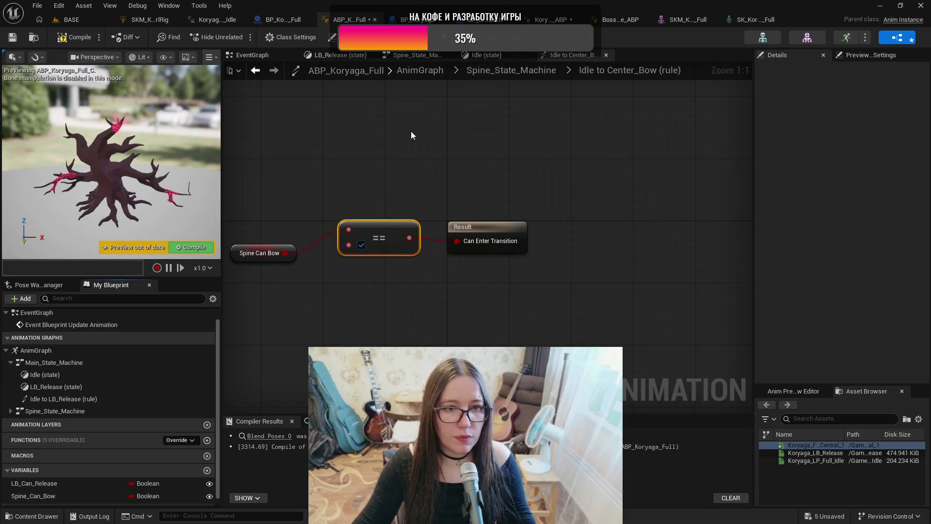
{"action": "left_click", "coordinate": [417, 56]}
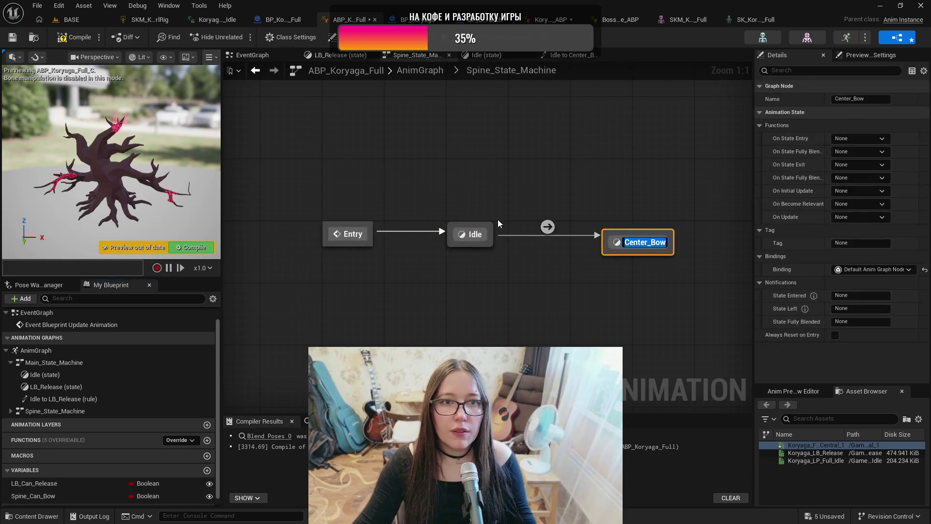
Step: Connect Spine_State_Machine to Blend Poses 0 of Layered blend per bone and compile
{"action": "left_click", "coordinate": [599, 289]}
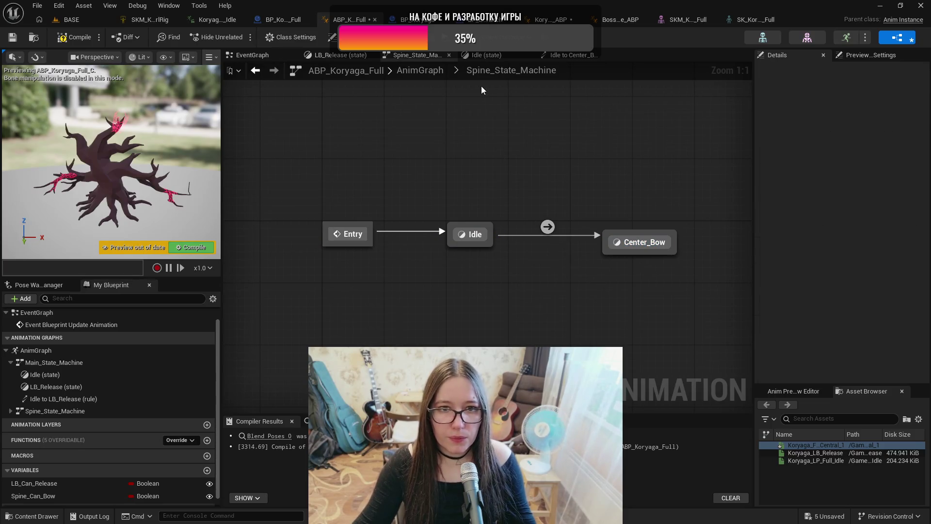
{"action": "left_click", "coordinate": [420, 70]}
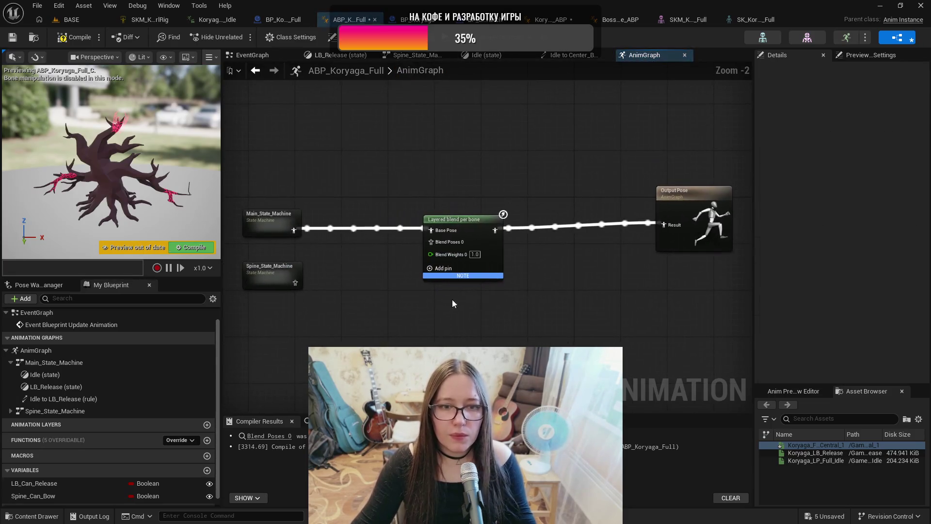
{"action": "mouse_move", "coordinate": [295, 282]}
{"action": "left_mouse_down"}
{"action": "mouse_move", "coordinate": [352, 298]}
{"action": "mouse_move", "coordinate": [430, 242]}
{"action": "left_mouse_up"}
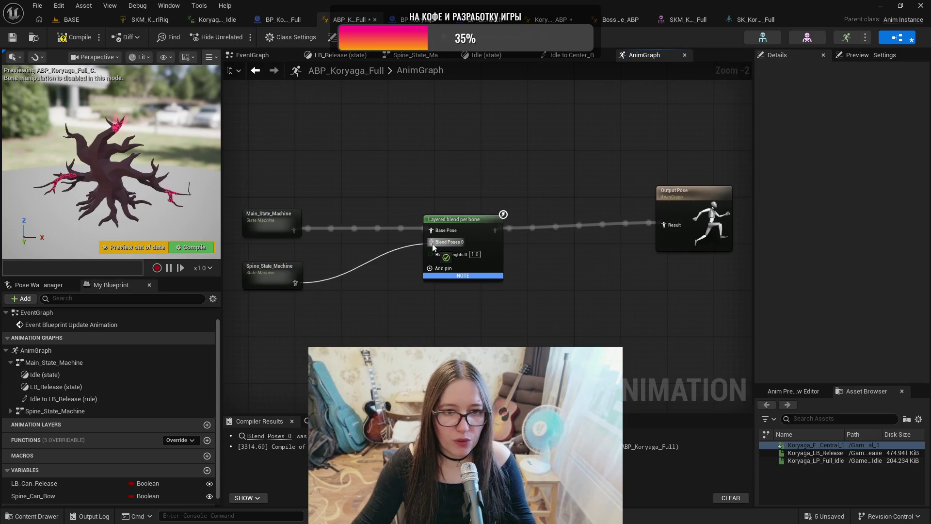
{"action": "left_click", "coordinate": [67, 39]}
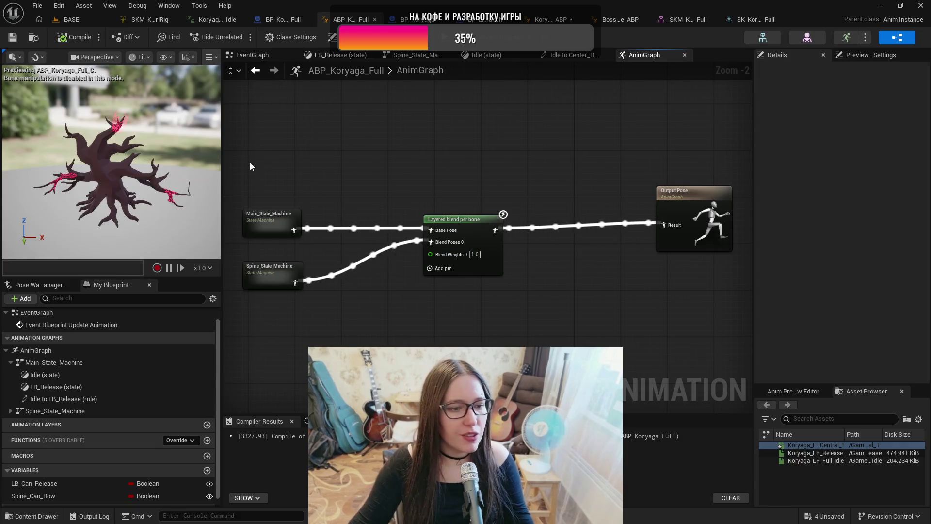
{"action": "left_click", "coordinate": [274, 22]}
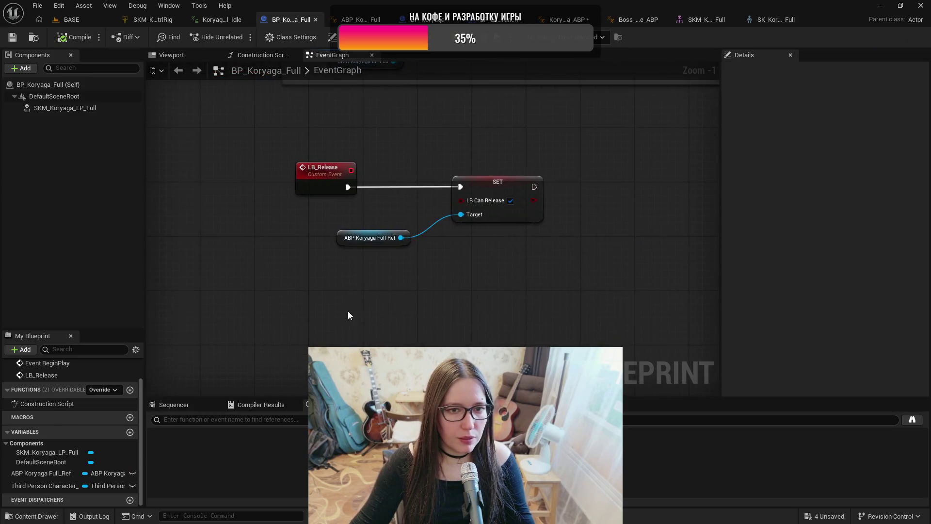
Step: Add a custom event named Spine_1st_Bow to the BP_Koryaga_Full event graph
{"action": "right_click", "coordinate": [324, 315]}
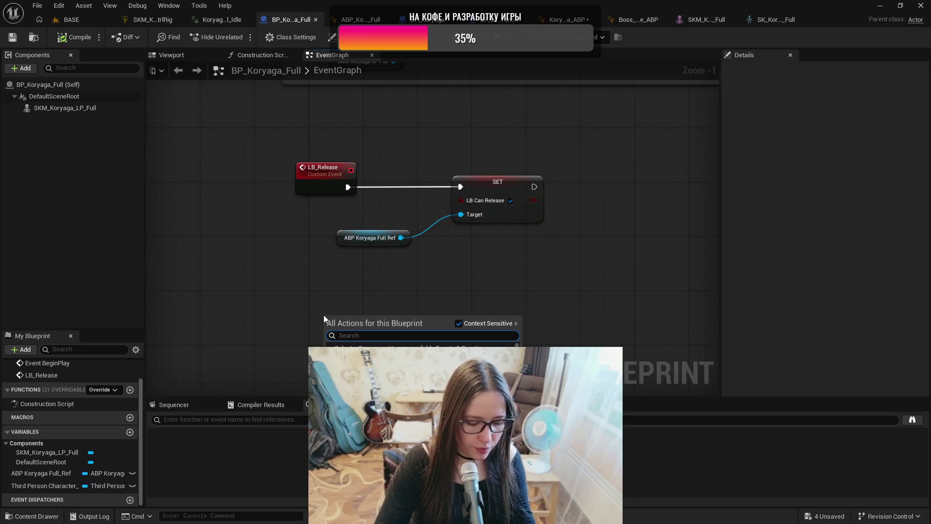
{"action": "type", "text": "custom"}
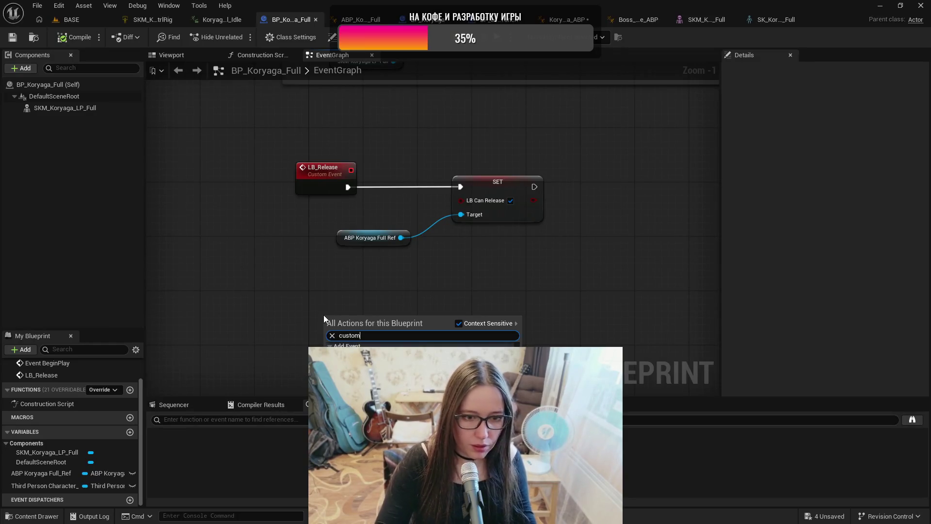
{"action": "key", "text": "Return"}
{"action": "type", "text": "Spine"}
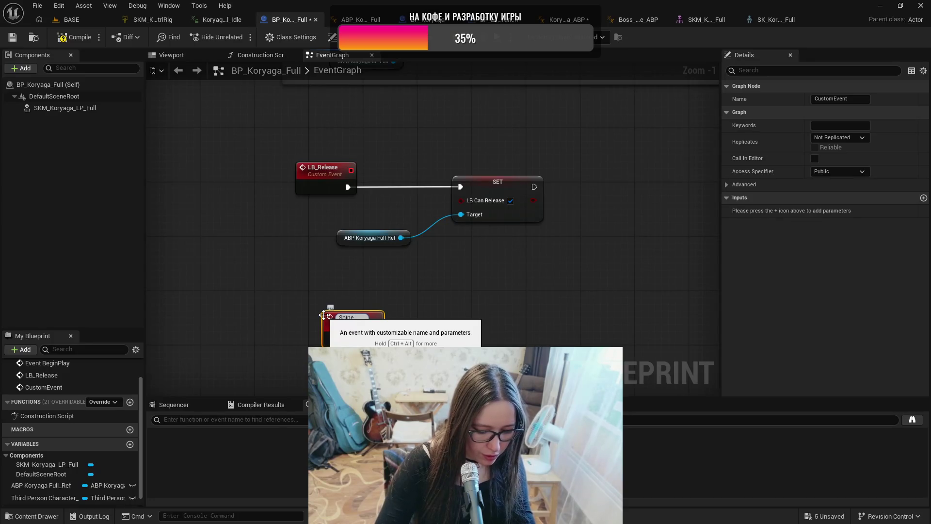
{"action": "type", "text": "1s"}
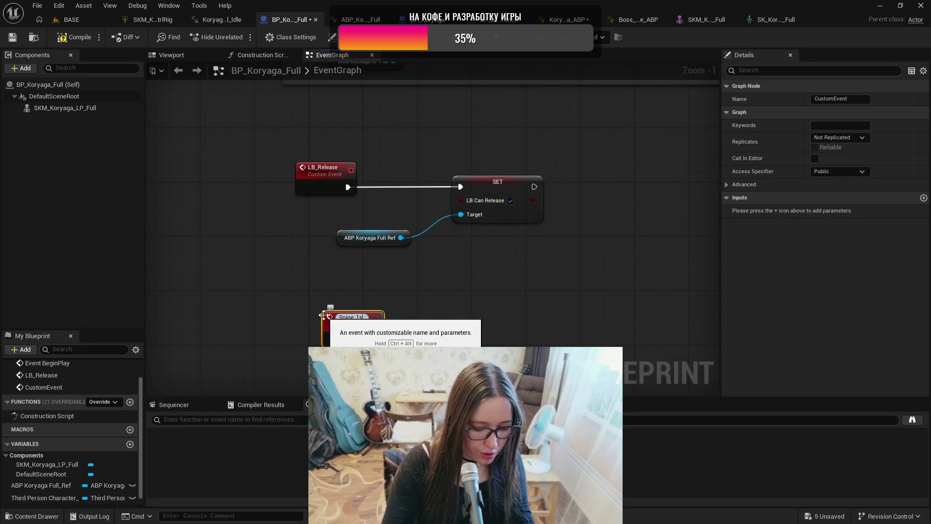
{"action": "type", "text": "t Bl"}
{"action": "key", "text": "BackSpace"}
{"action": "type", "text": "ow"}
{"action": "key", "text": "Return"}
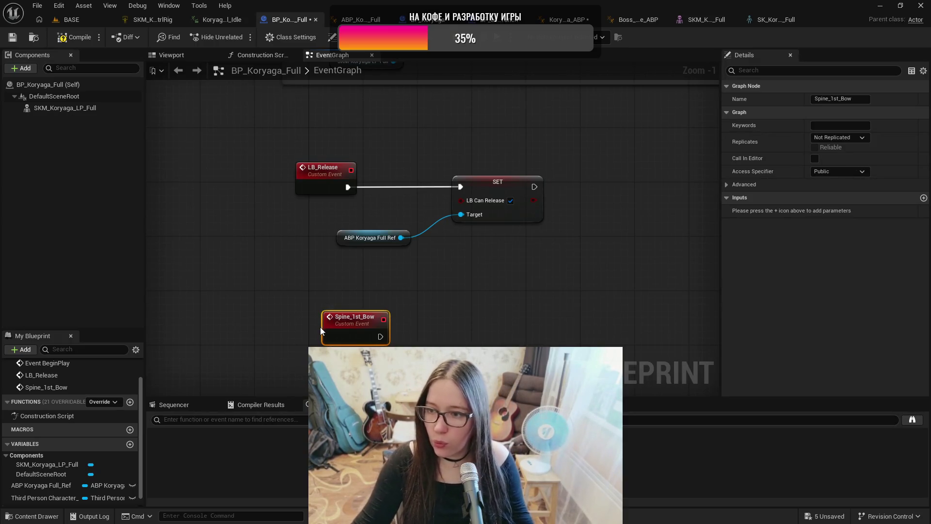
{"action": "left_click_drag", "start_coordinate": [340, 321], "coordinate": [313, 327]}
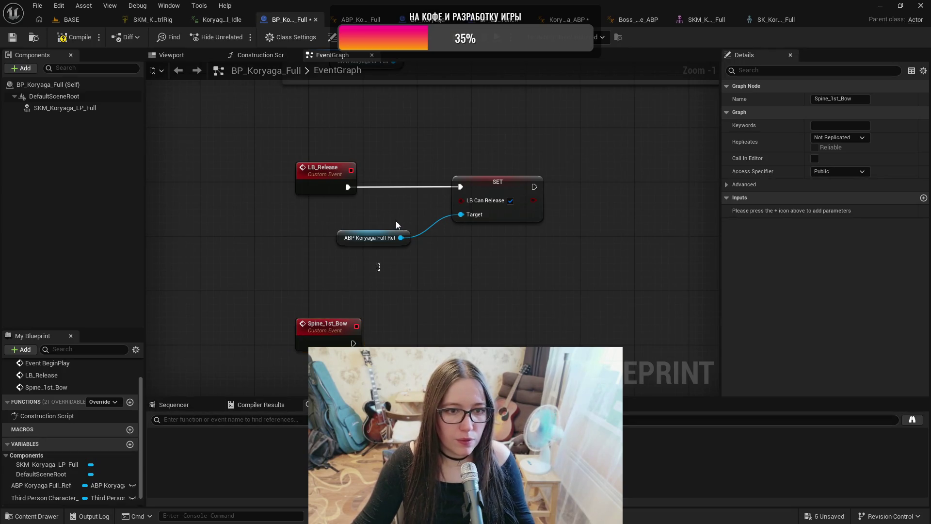
Step: Have Spine_1st_Bow set Spine Can Bow on the ABP Koryaga Full Ref, then compile
{"action": "left_click", "coordinate": [379, 239]}
{"action": "key", "text": "Escape"}
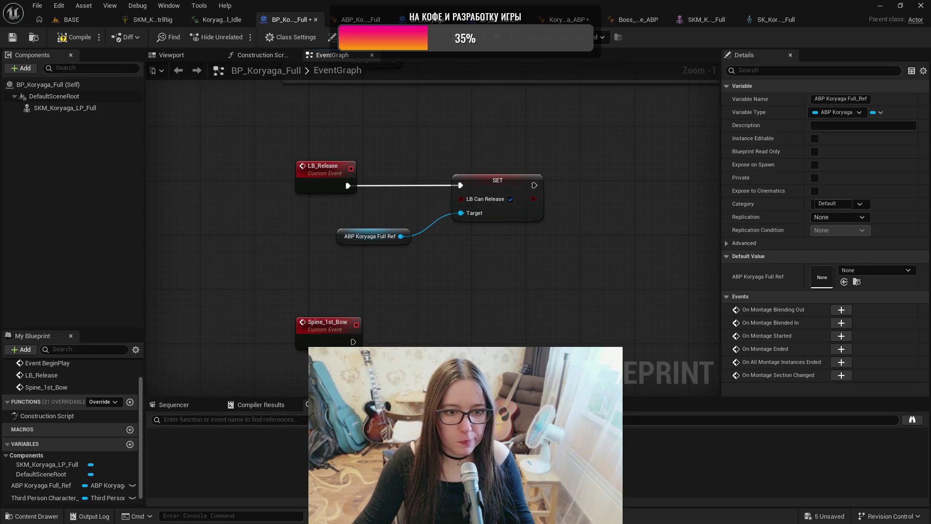
{"action": "left_click_drag", "start_coordinate": [451, 335], "coordinate": [453, 335]}
{"action": "type", "text": "set"}
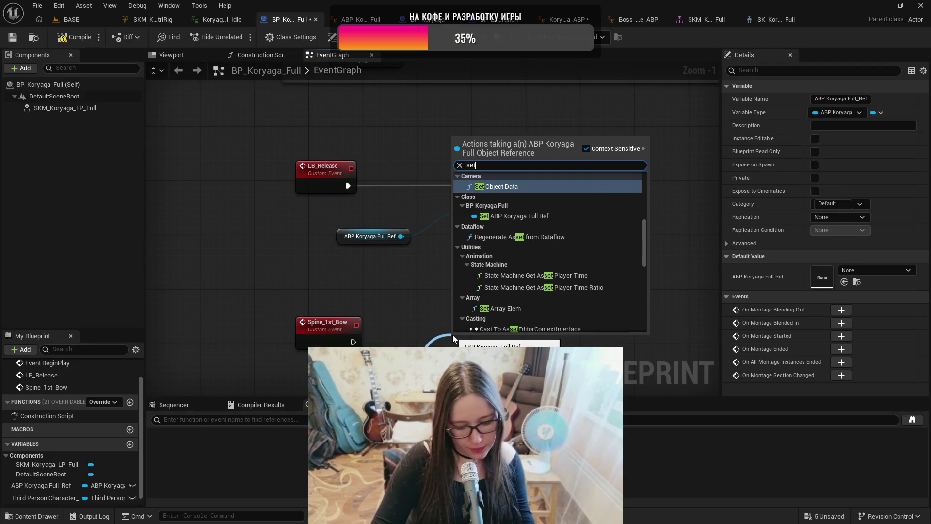
{"action": "type", "text": "Spine"}
{"action": "key", "text": "Return"}
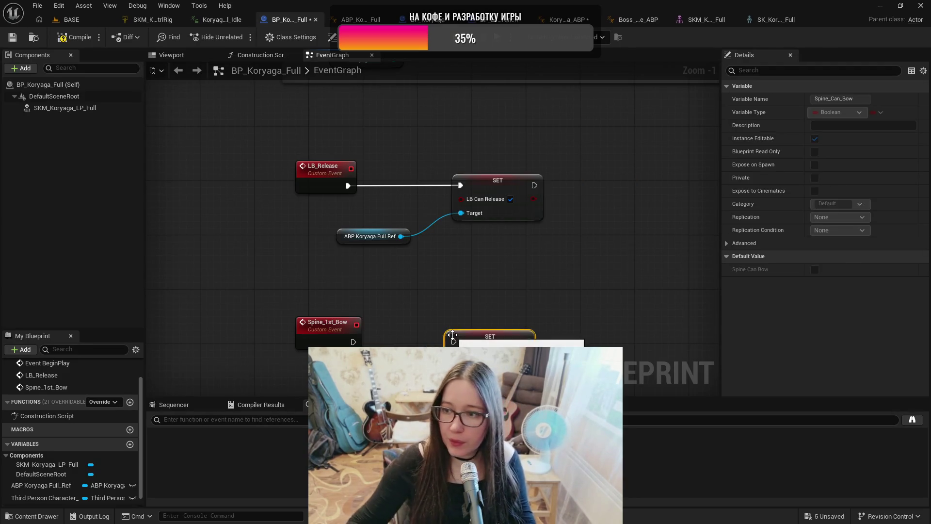
{"action": "mouse_move", "coordinate": [354, 341]}
{"action": "left_mouse_down"}
{"action": "mouse_move", "coordinate": [436, 361]}
{"action": "mouse_move", "coordinate": [454, 341]}
{"action": "left_mouse_up"}
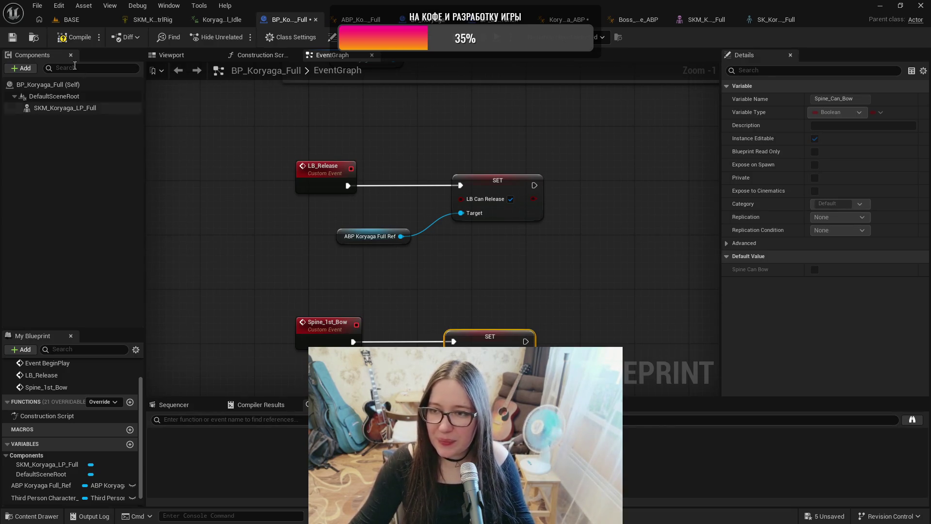
{"action": "left_click", "coordinate": [72, 38]}
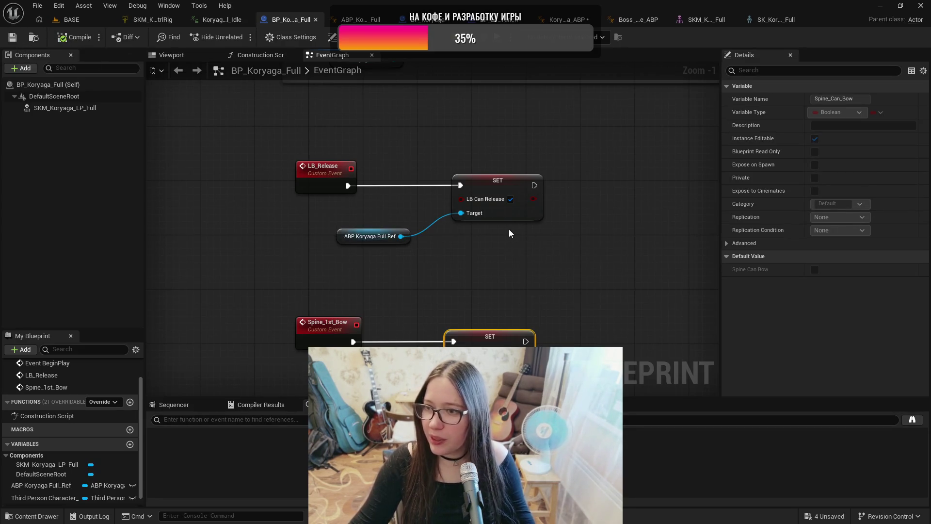
{"action": "left_click", "coordinate": [85, 19]}
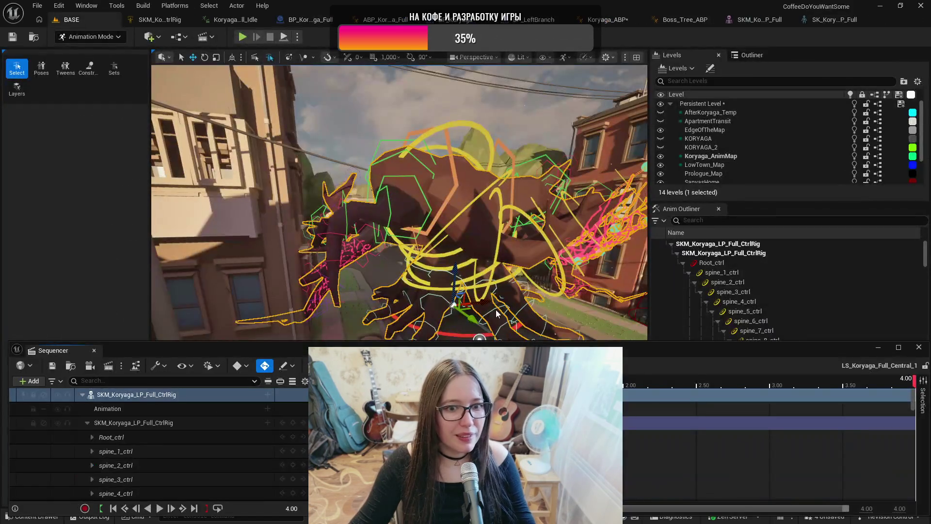
Step: Close Sequencer, return to Selection Mode, make KORYAGA_2 current and hide Koryaga_AnimMap
{"action": "left_click", "coordinate": [94, 351]}
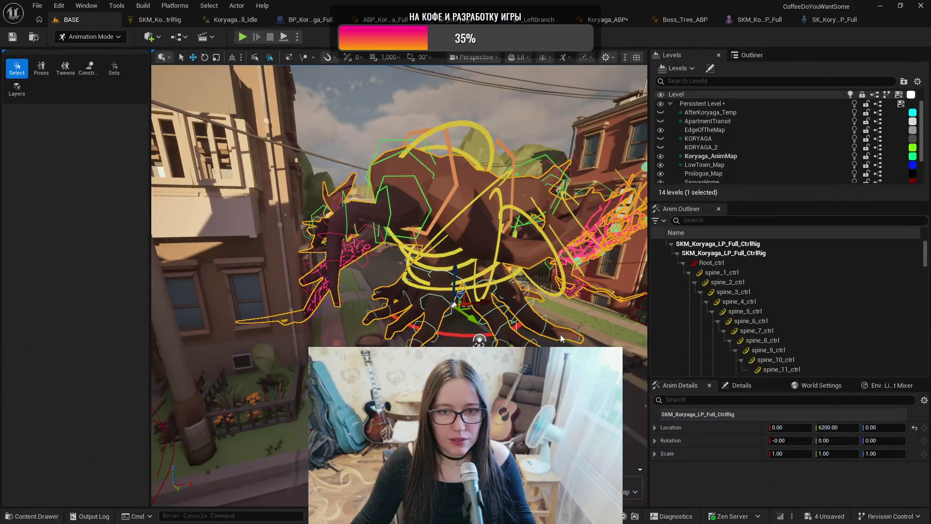
{"action": "key", "text": "shift+1"}
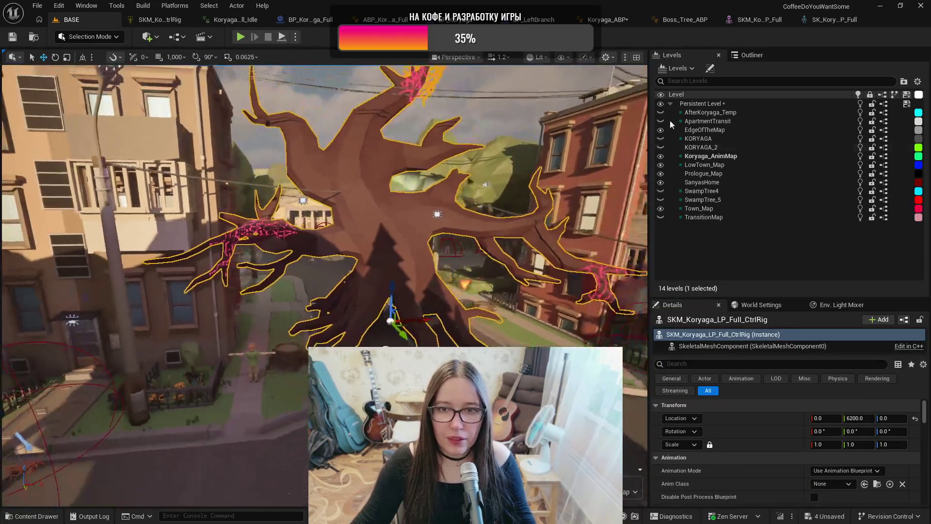
{"action": "double_click", "coordinate": [706, 147]}
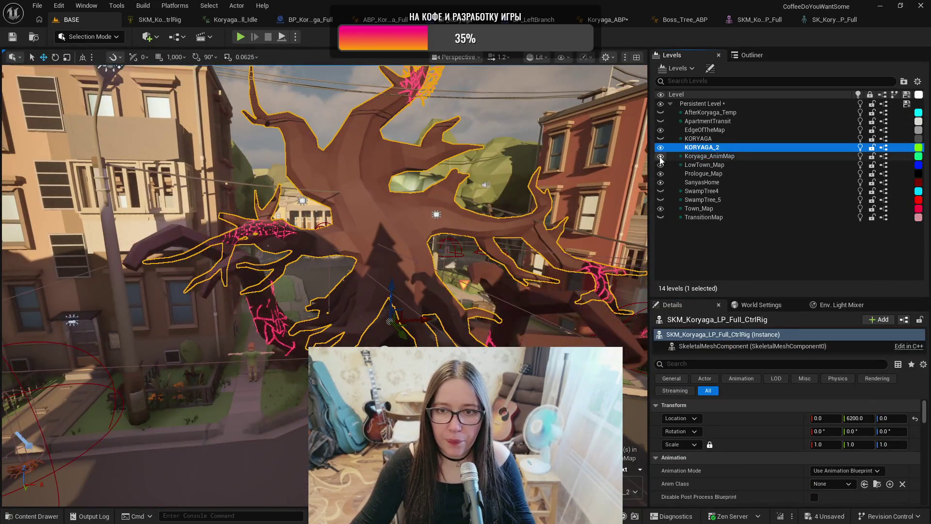
{"action": "left_click", "coordinate": [660, 156]}
Step: Frame the tree boss and locate SKM_Koryaga_LP_Full in the Boss_Tree_V4 content folder
{"action": "left_click", "coordinate": [383, 236]}
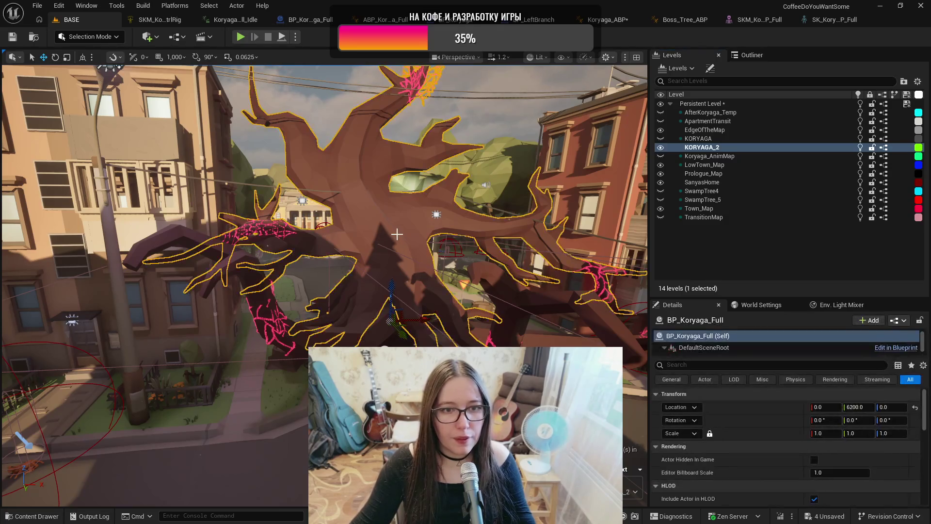
{"action": "key", "text": "f"}
{"action": "key", "text": "ctrl+space"}
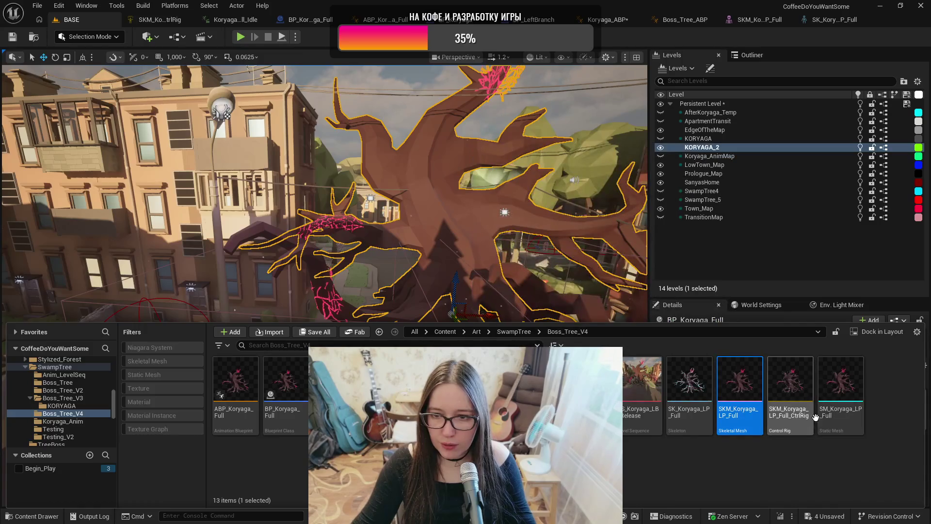
{"action": "right_click", "coordinate": [732, 417]}
Step: Create and assign a new physics asset for SKM_Koryaga_LP_Full with default settings
{"action": "mouse_move", "coordinate": [766, 148]}
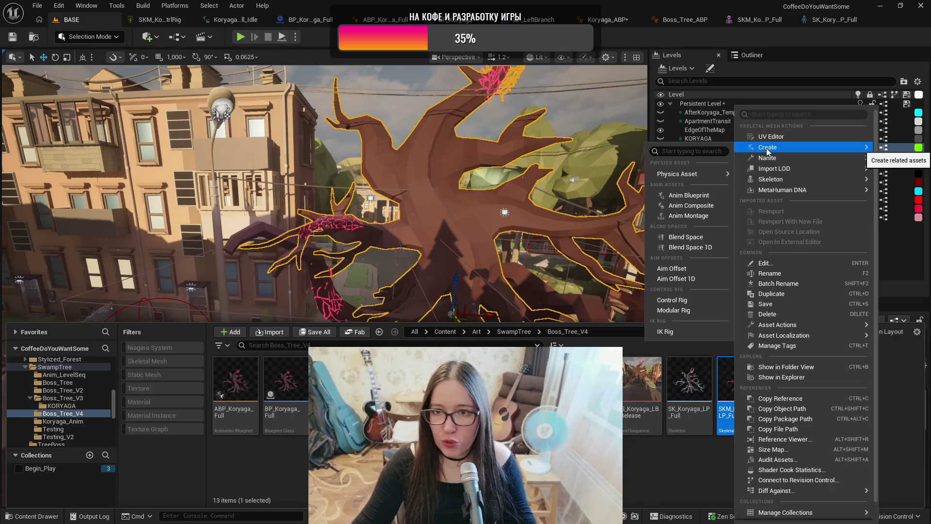
{"action": "mouse_move", "coordinate": [705, 175]}
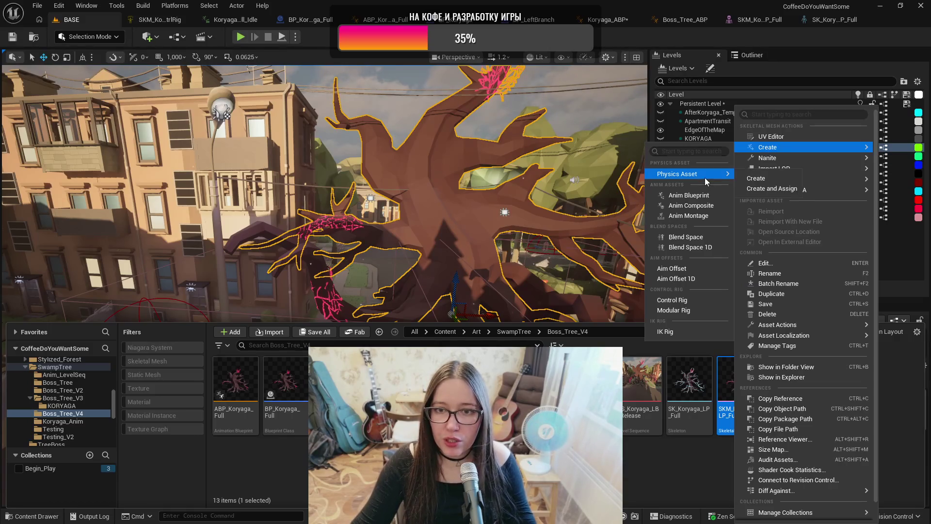
{"action": "left_click", "coordinate": [770, 189]}
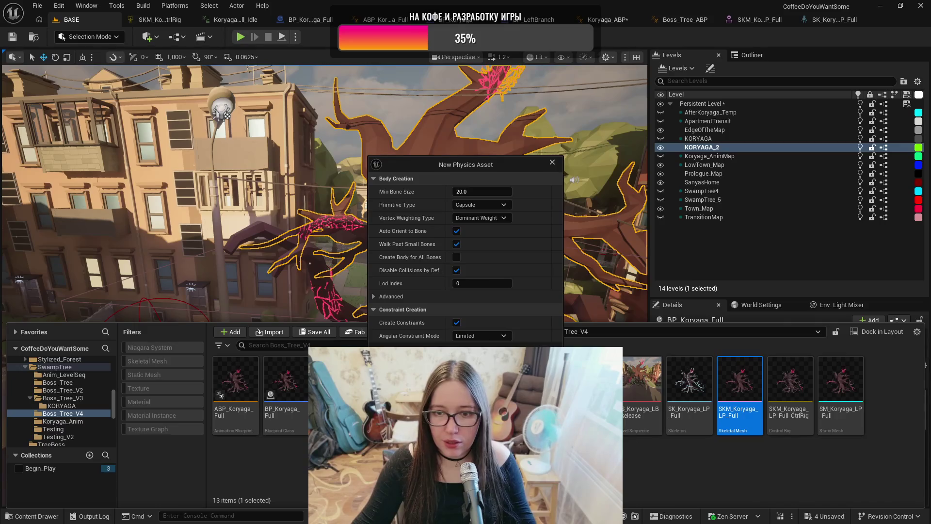
{"action": "key", "text": "Return"}
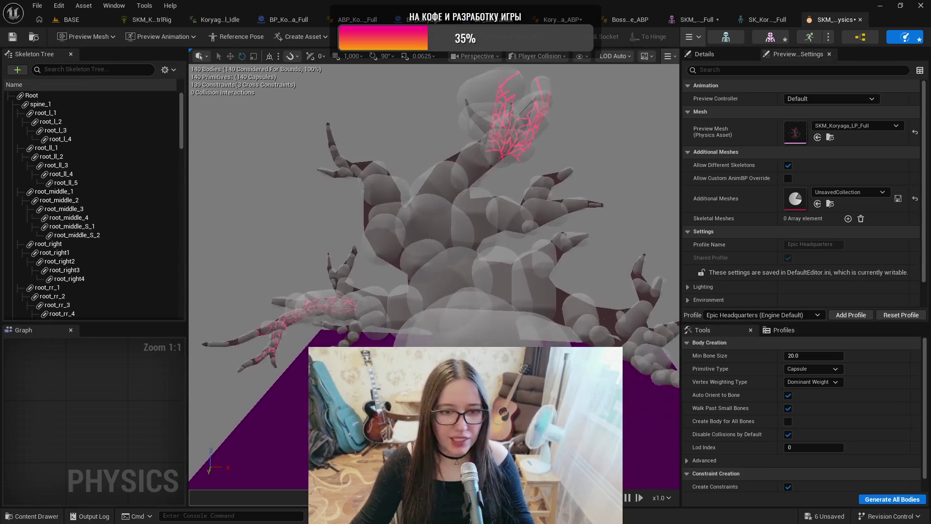
Step: Inspect the spine_1, Root and spine_2 collision bodies, then save and close the physics asset
{"action": "left_click", "coordinate": [473, 343]}
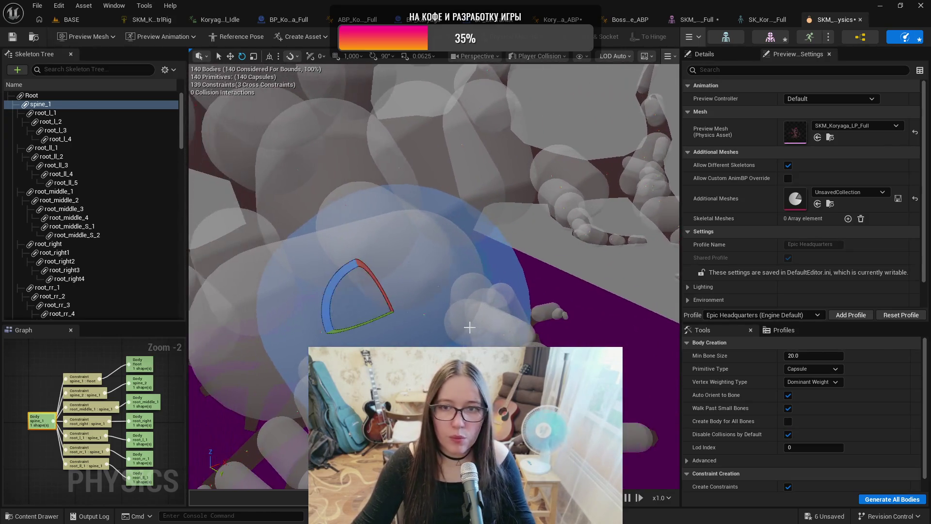
{"action": "key", "text": "r"}
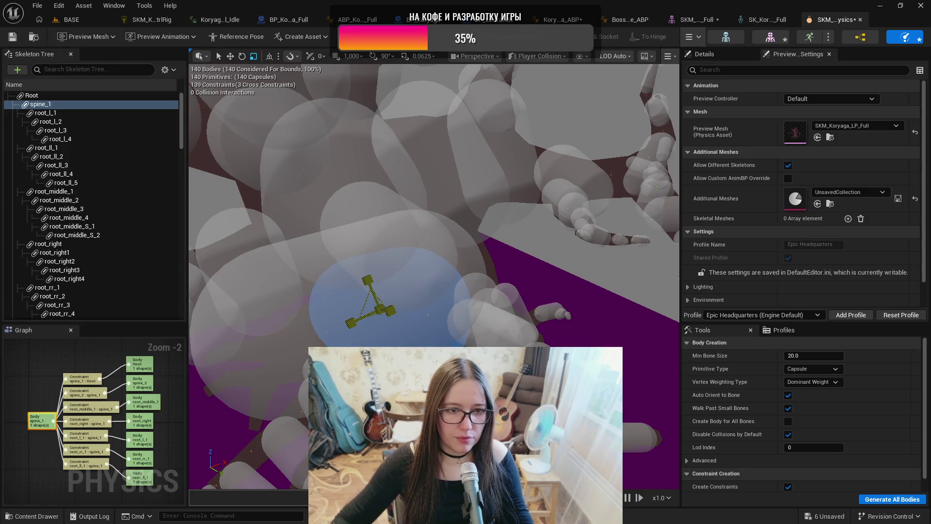
{"action": "left_click", "coordinate": [280, 340]}
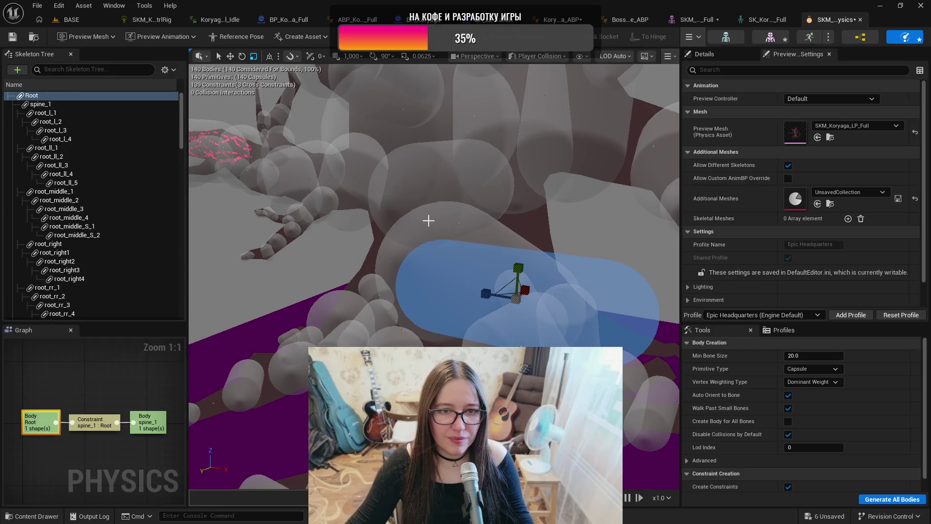
{"action": "left_click", "coordinate": [428, 220]}
{"action": "left_click", "coordinate": [489, 233]}
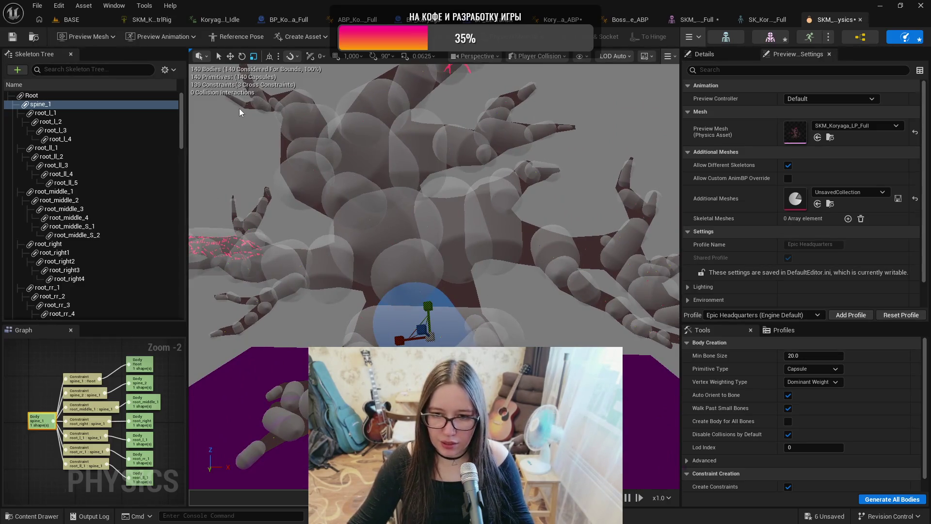
{"action": "left_click", "coordinate": [13, 37]}
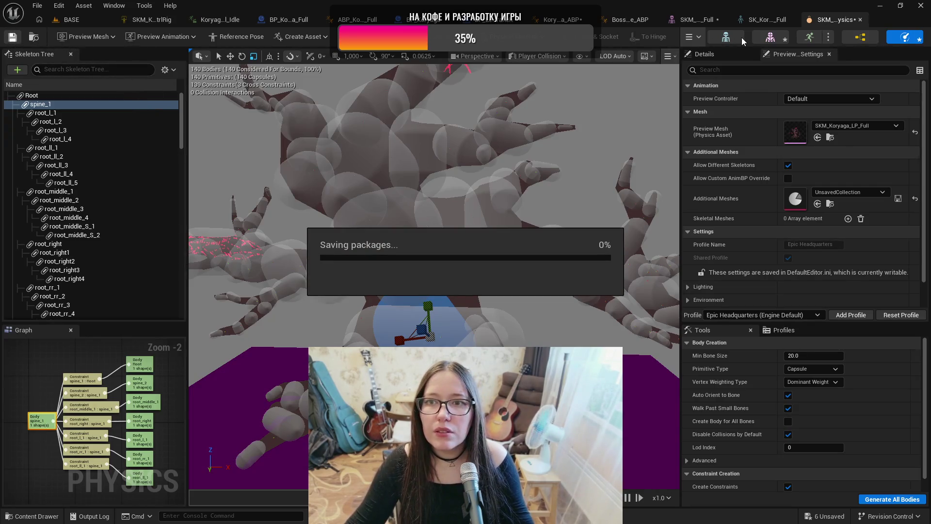
{"action": "left_click", "coordinate": [861, 21]}
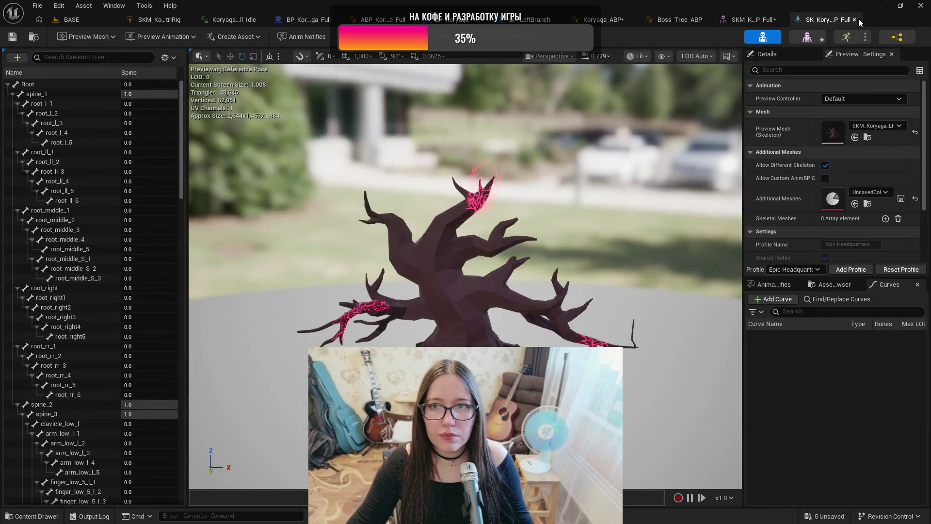
Step: Close the skeleton editor and bring up BP_Koryaga_Full's Class Settings interface list
{"action": "left_click", "coordinate": [854, 20]}
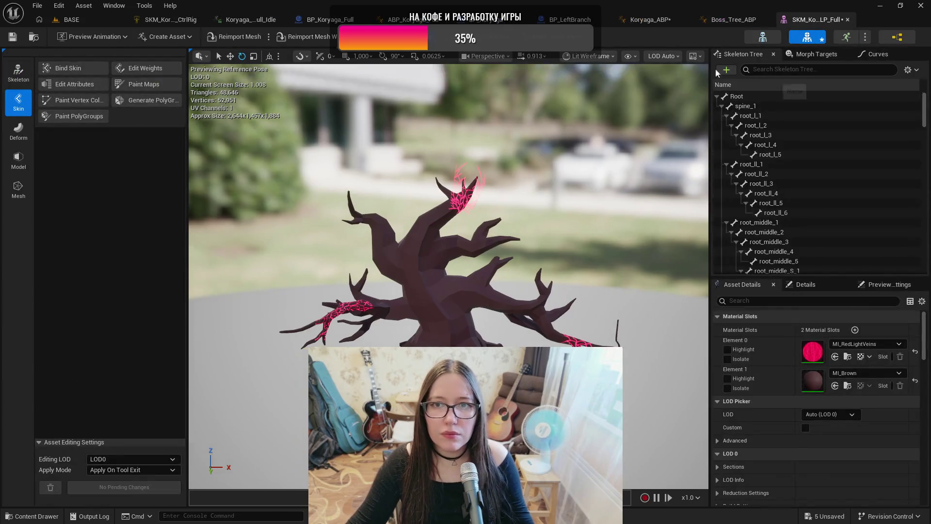
{"action": "left_click", "coordinate": [321, 19]}
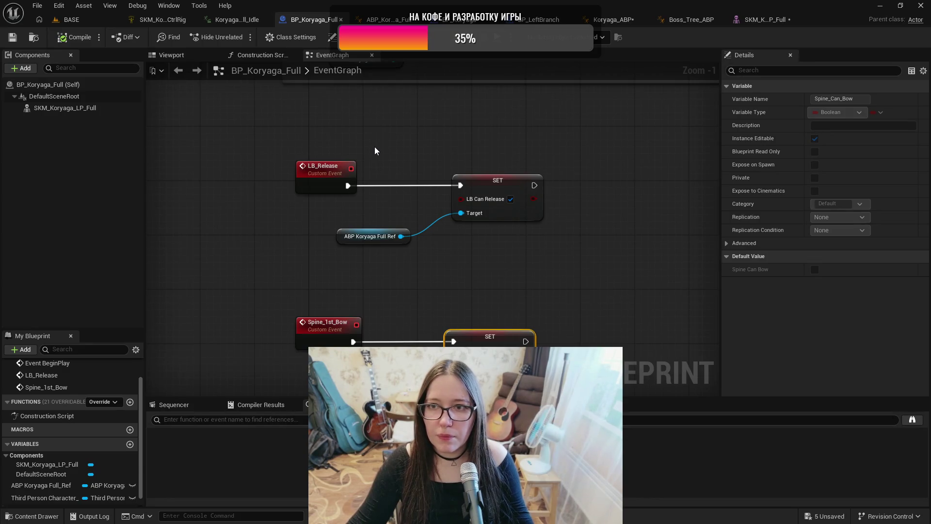
{"action": "left_click", "coordinate": [289, 38]}
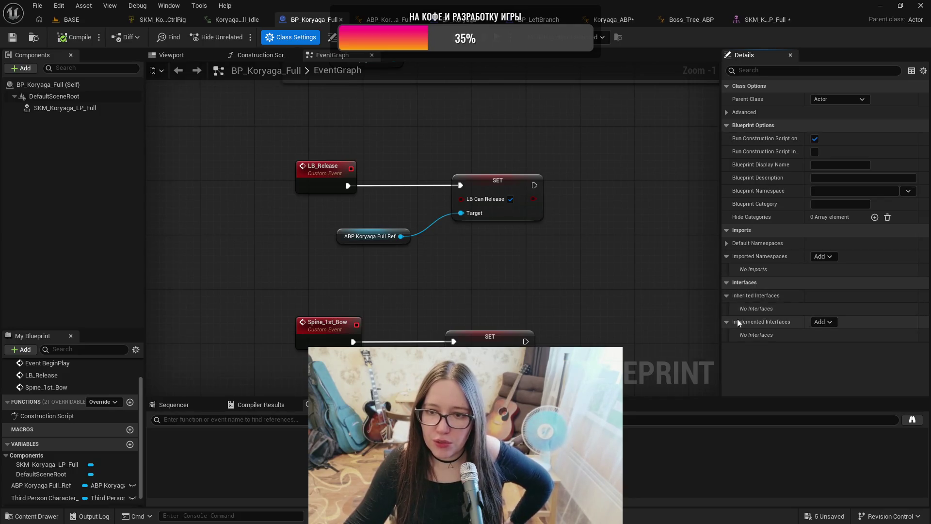
{"action": "left_click", "coordinate": [831, 323]}
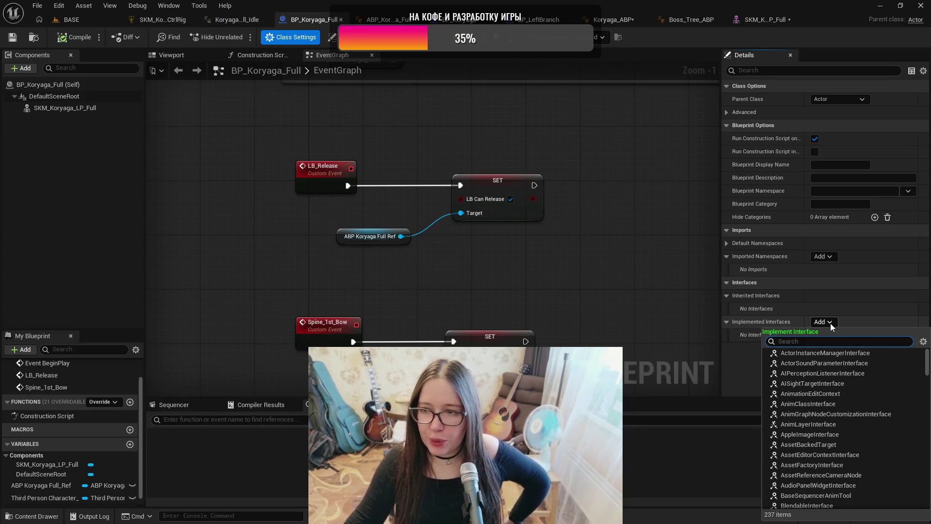
Step: Add BPI_Interact to the implemented interfaces, then compile and save the blueprint
{"action": "scroll", "coordinate": [836, 396], "scroll_direction": "down", "scroll_amount": 2}
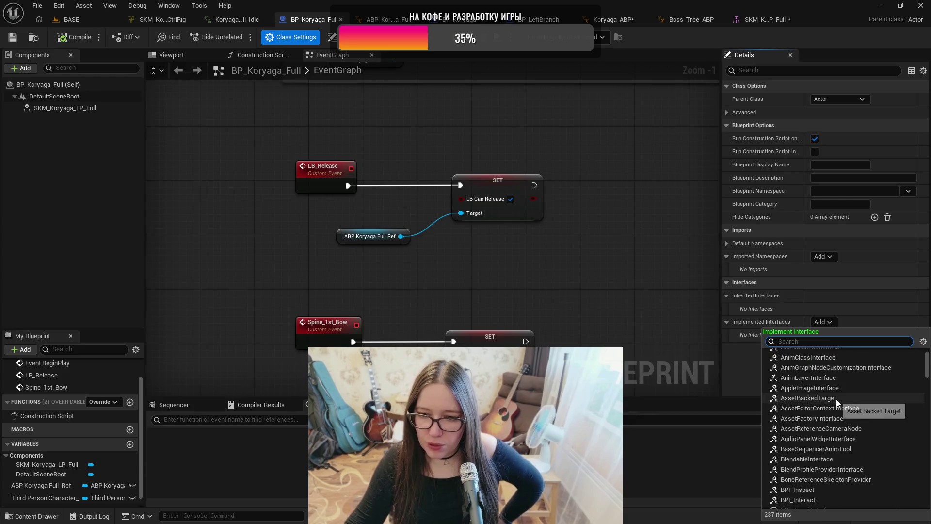
{"action": "left_click", "coordinate": [816, 469]}
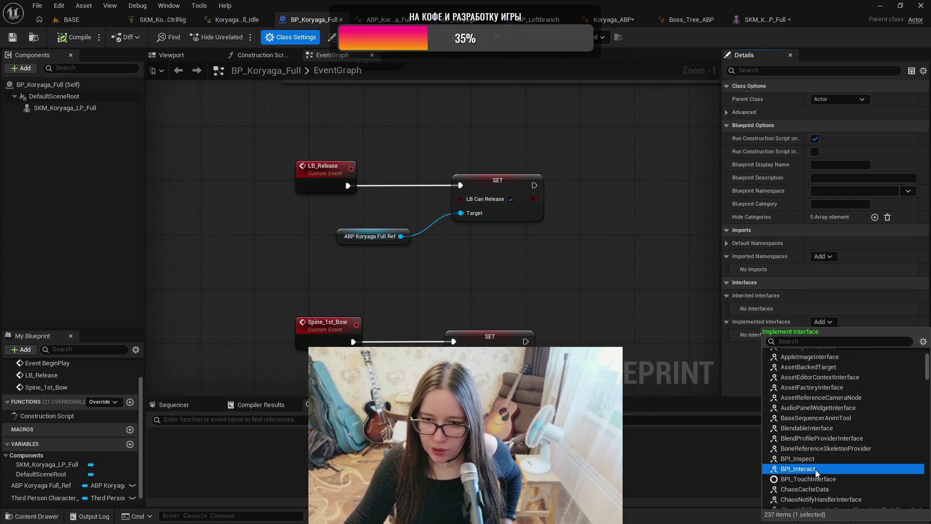
{"action": "left_click", "coordinate": [80, 38]}
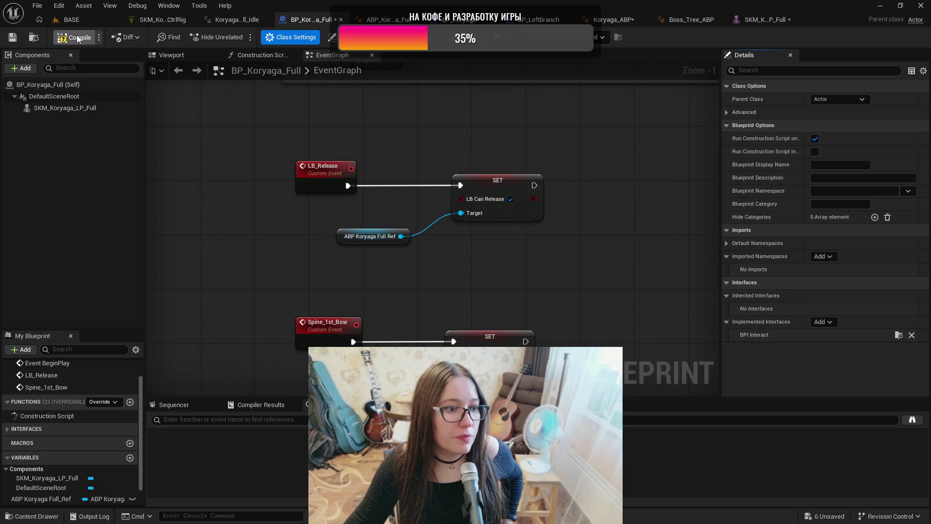
{"action": "left_click", "coordinate": [12, 38]}
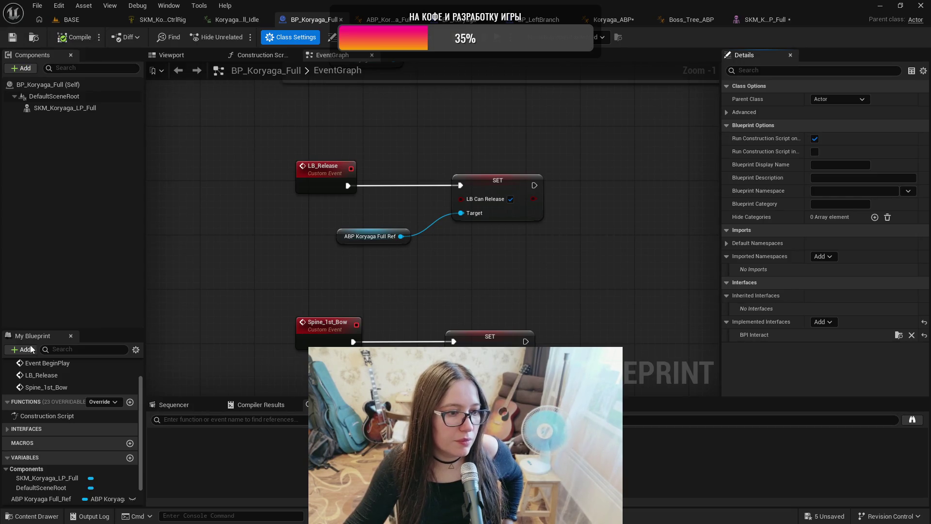
Step: Place the Event Interaction event in the BP_Koryaga_Full graph
{"action": "left_click", "coordinate": [8, 430]}
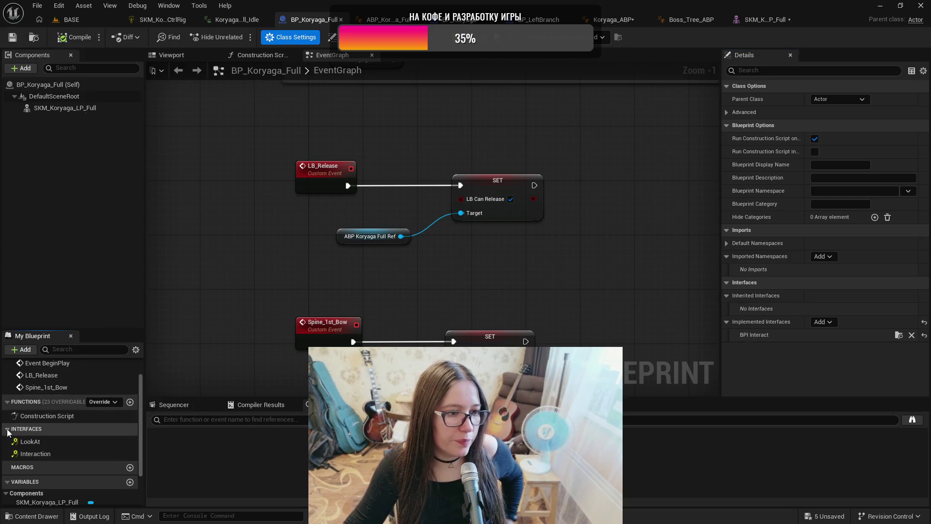
{"action": "double_click", "coordinate": [57, 453]}
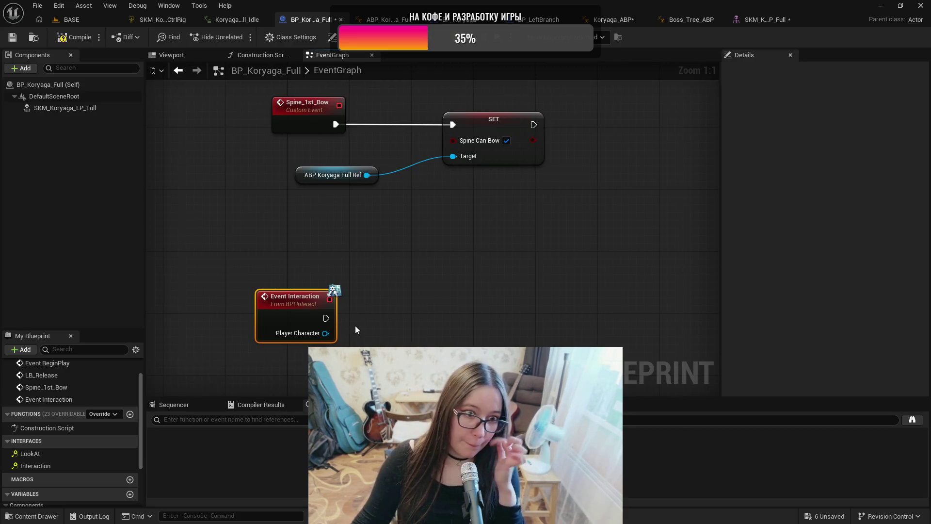
{"action": "left_click", "coordinate": [171, 54]}
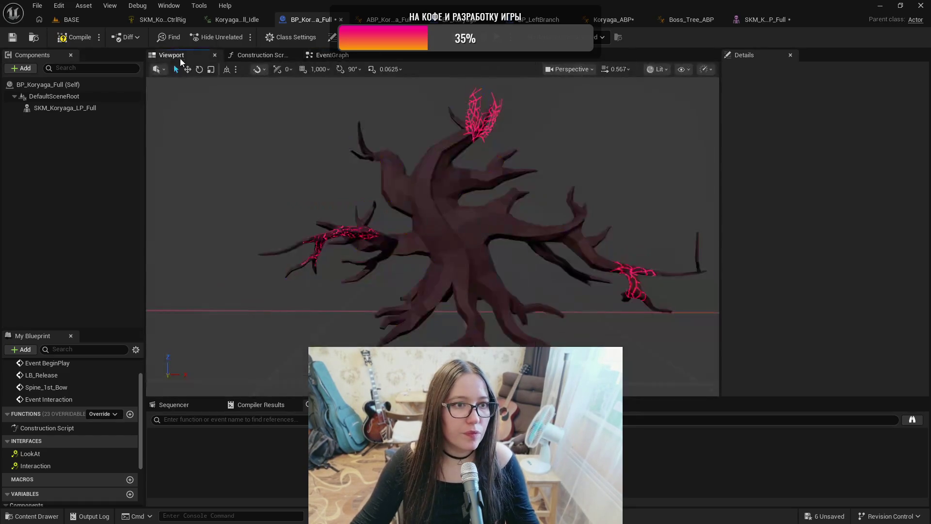
Step: Filter the SKM_Koryaga_LP_Full mesh's details by 'coll' and set its Collision Presets to BlockAll
{"action": "left_click", "coordinate": [111, 107]}
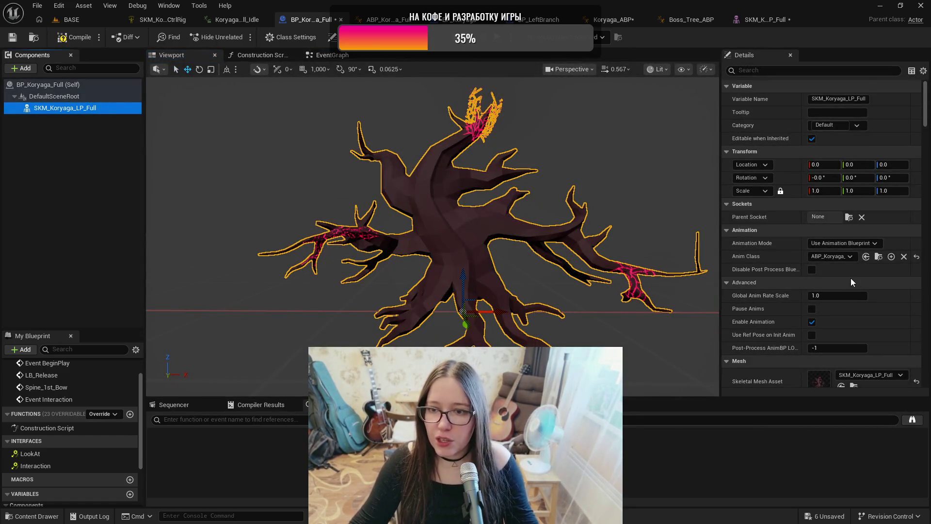
{"action": "left_click", "coordinate": [824, 72]}
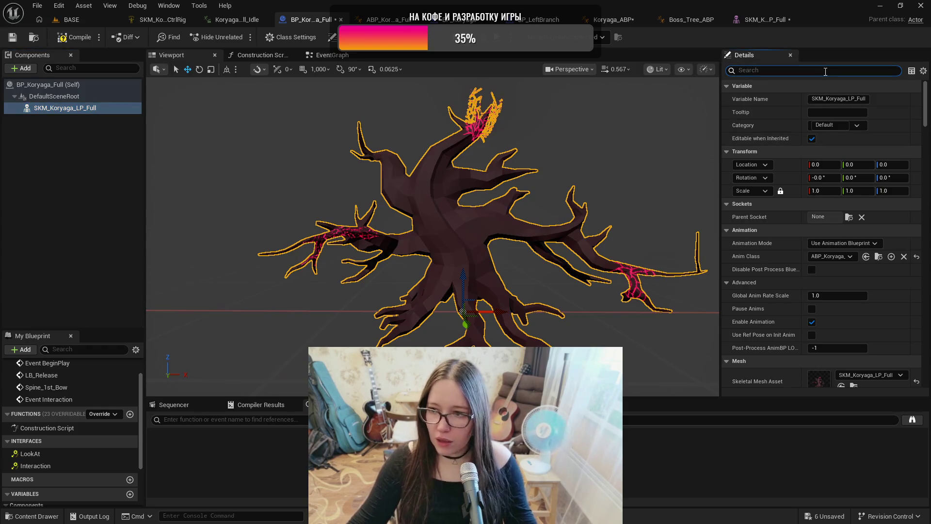
{"action": "type", "text": "c"}
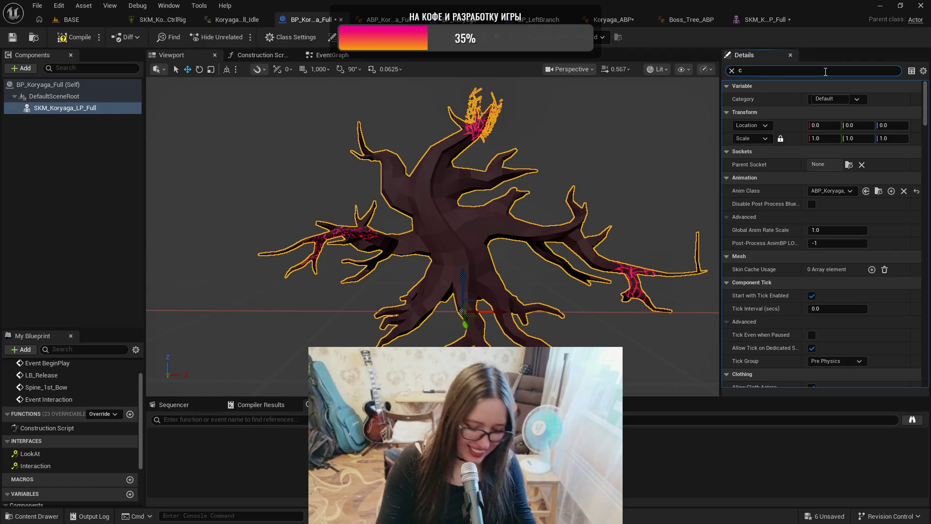
{"action": "key", "text": "BackSpace"}
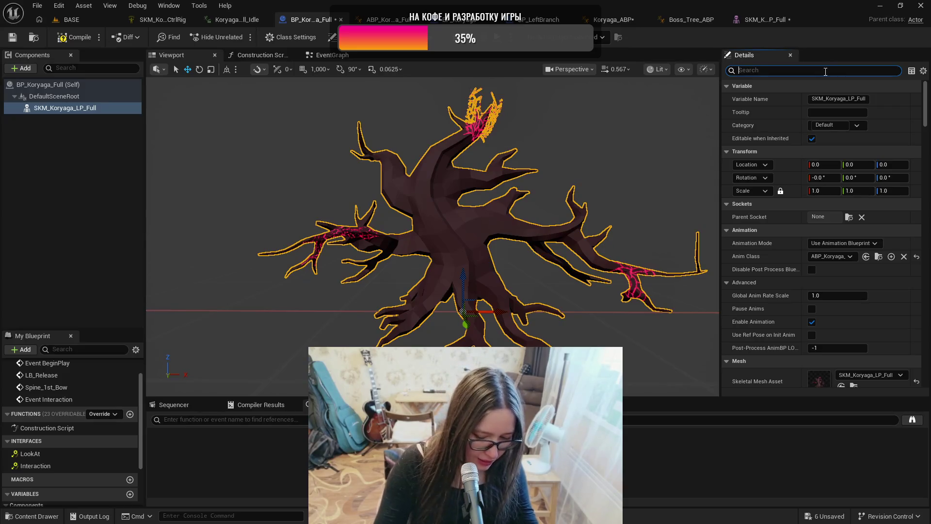
{"action": "type", "text": "coll"}
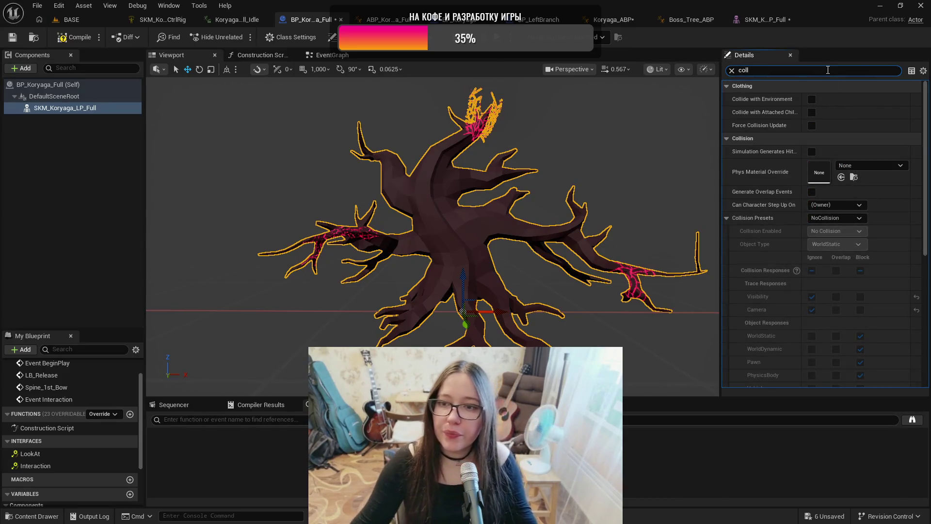
{"action": "left_click", "coordinate": [826, 219]}
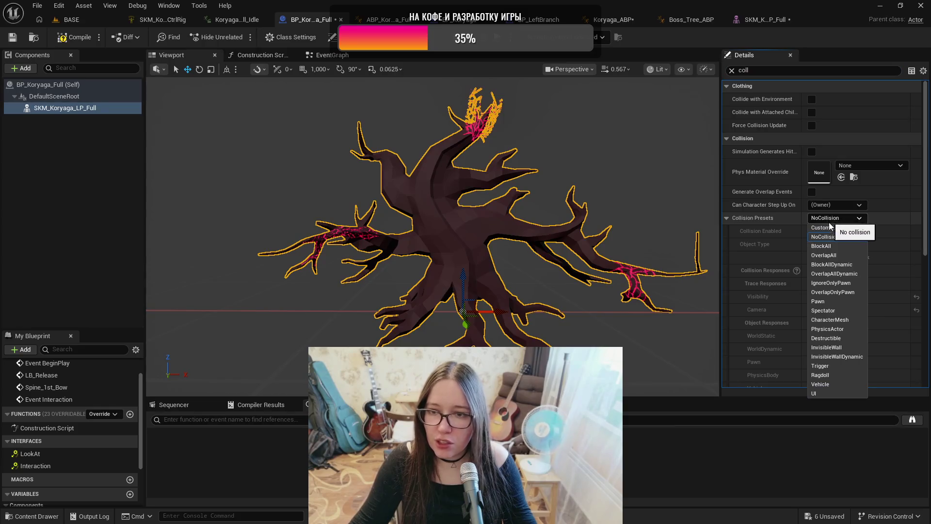
{"action": "left_click", "coordinate": [843, 245]}
Step: Compile and save the BP_Koryaga_Full blueprint
{"action": "left_click", "coordinate": [75, 38]}
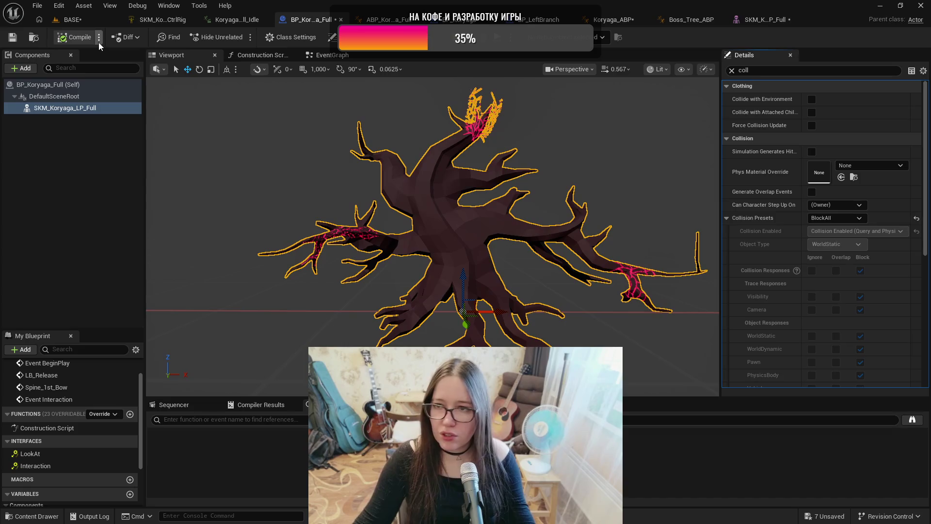
{"action": "key", "text": "ctrl+s"}
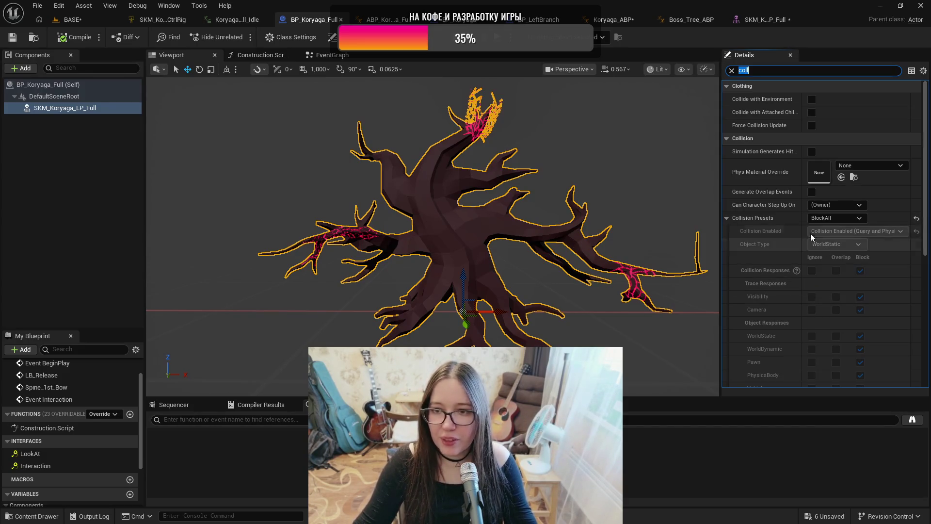
{"action": "left_click", "coordinate": [820, 219]}
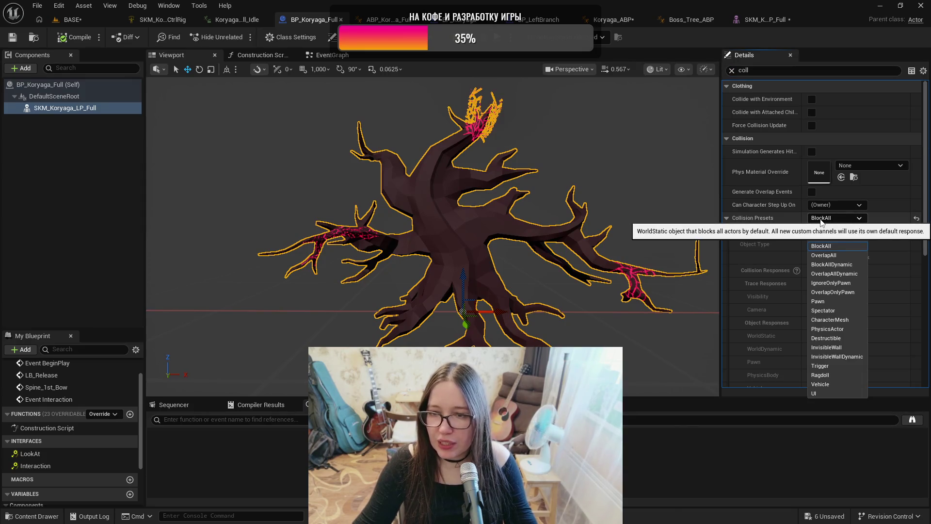
Step: Switch the tree mesh's collision preset to BlockAllDynamic and enable Simulation Generates Hit Events
{"action": "left_click", "coordinate": [840, 264]}
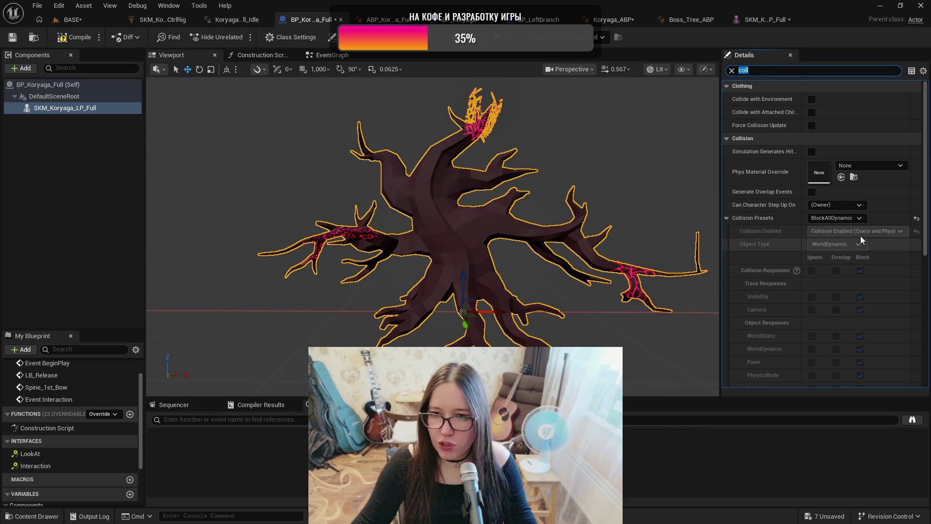
{"action": "scroll", "coordinate": [857, 267], "scroll_direction": "down", "scroll_amount": 3}
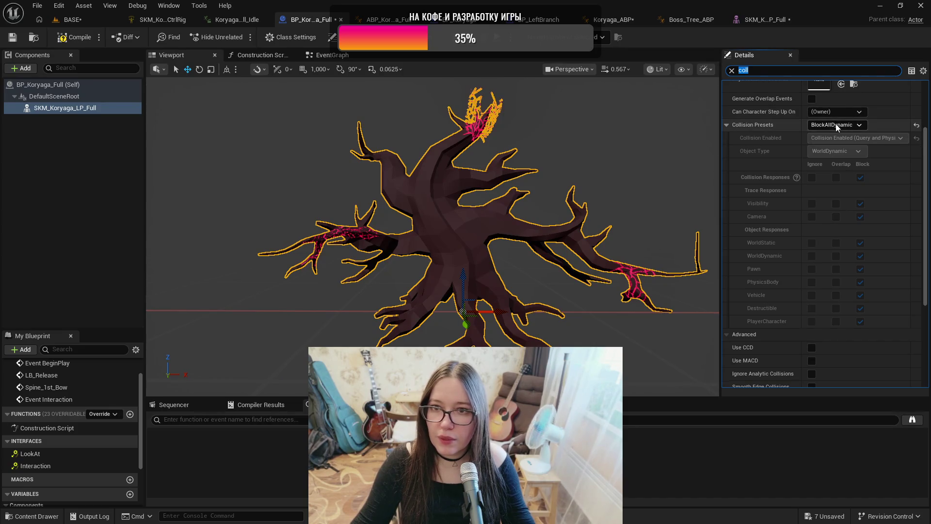
{"action": "scroll", "coordinate": [837, 126], "scroll_direction": "up", "scroll_amount": 3}
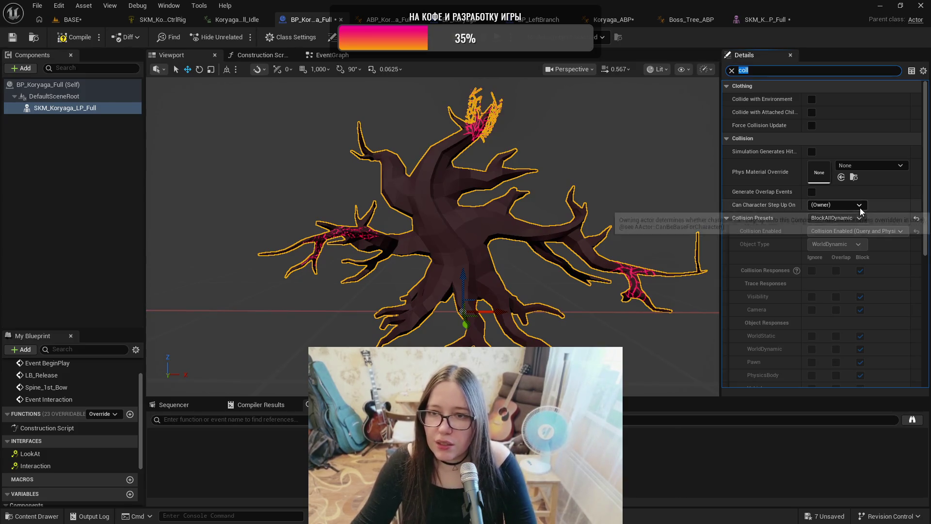
{"action": "scroll", "coordinate": [860, 208], "scroll_direction": "down", "scroll_amount": 8}
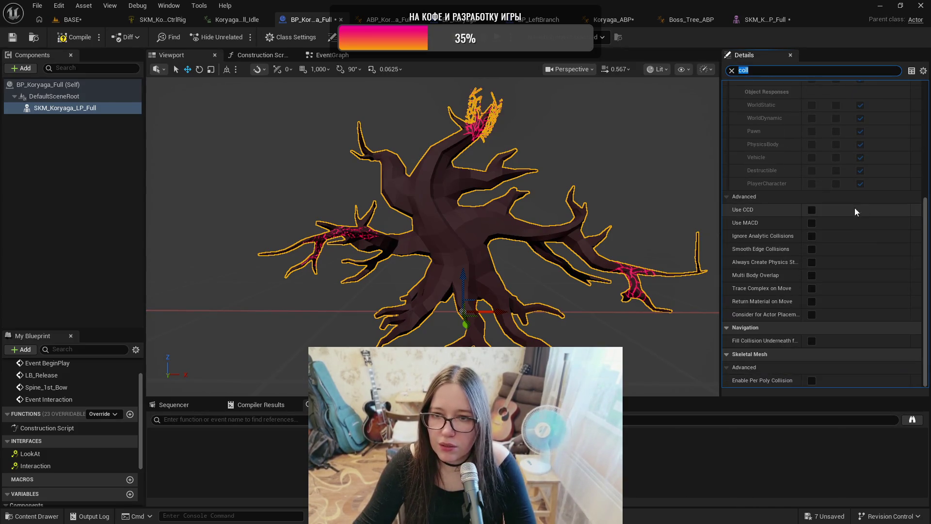
{"action": "scroll", "coordinate": [854, 206], "scroll_direction": "up", "scroll_amount": 8}
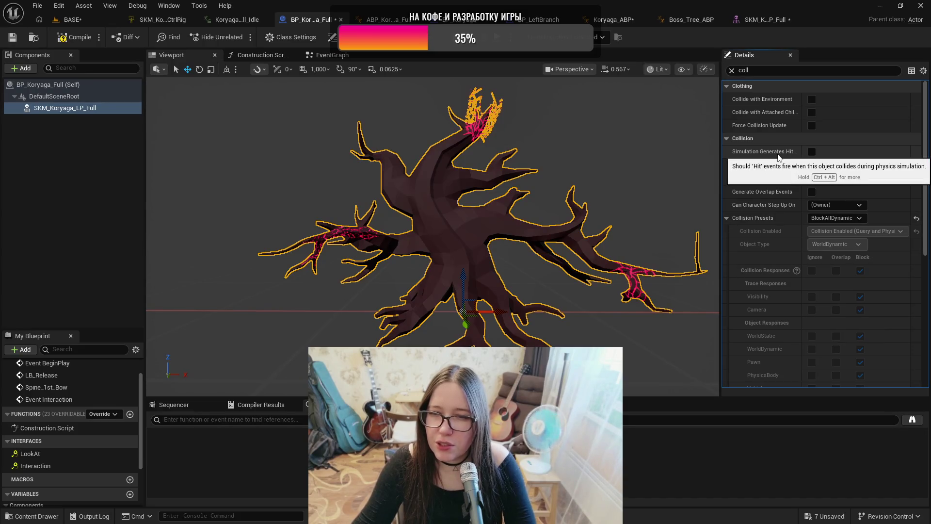
{"action": "left_click", "coordinate": [812, 153]}
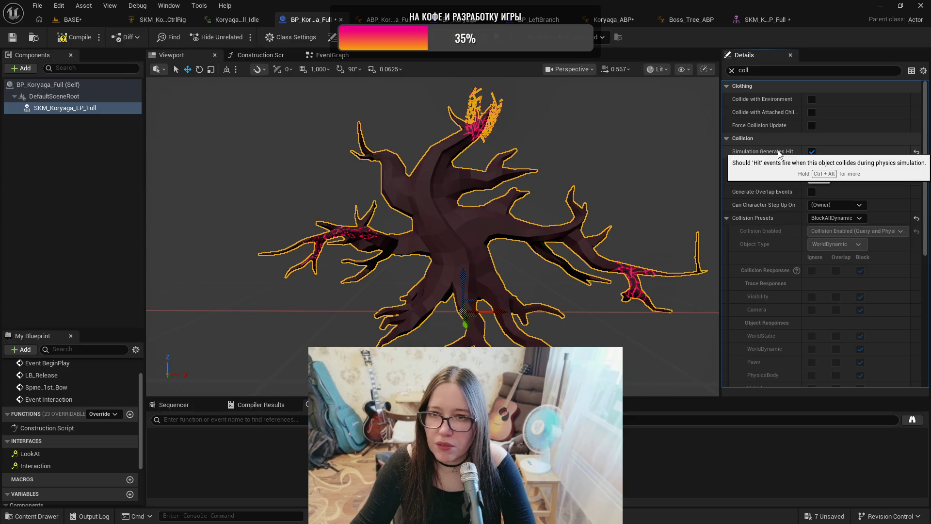
Step: Clear the property filter and change the tree mesh's collision preset to Custom
{"action": "left_click", "coordinate": [732, 71]}
{"action": "scroll", "coordinate": [841, 203], "scroll_direction": "down", "scroll_amount": 3}
{"action": "scroll", "coordinate": [841, 202], "scroll_direction": "down", "scroll_amount": 5}
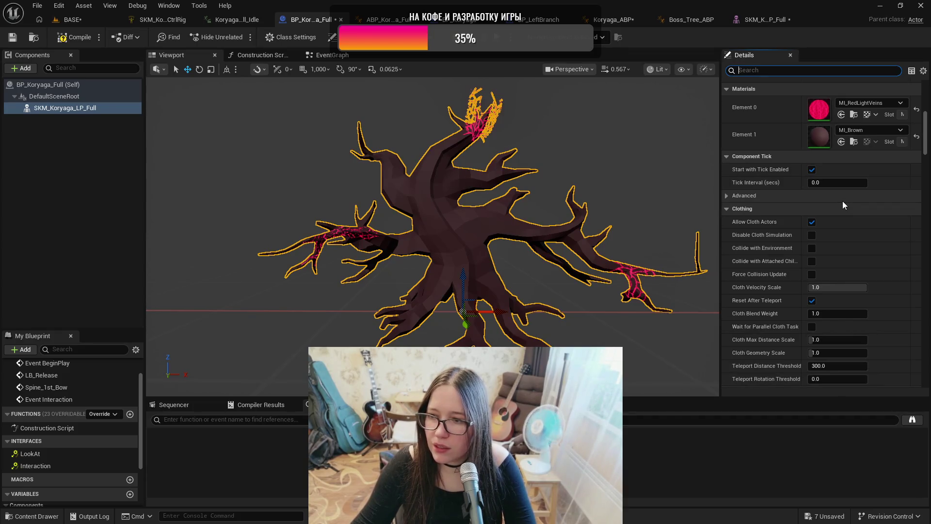
{"action": "scroll", "coordinate": [843, 204], "scroll_direction": "down", "scroll_amount": 6}
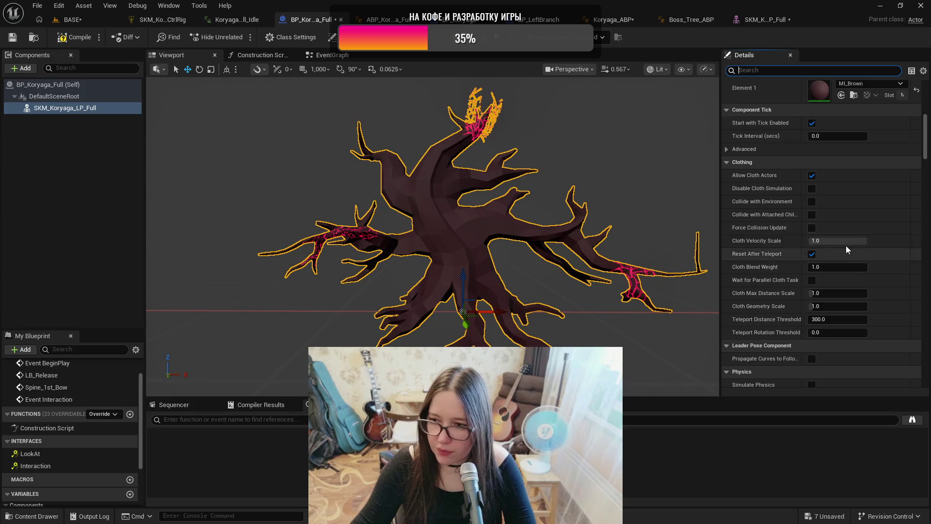
{"action": "scroll", "coordinate": [839, 232], "scroll_direction": "down", "scroll_amount": 6}
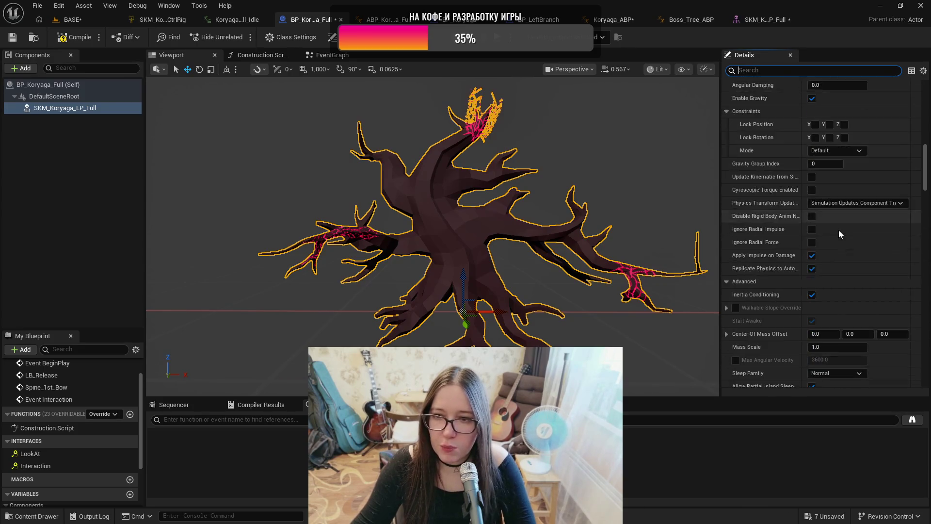
{"action": "scroll", "coordinate": [839, 230], "scroll_direction": "down", "scroll_amount": 2}
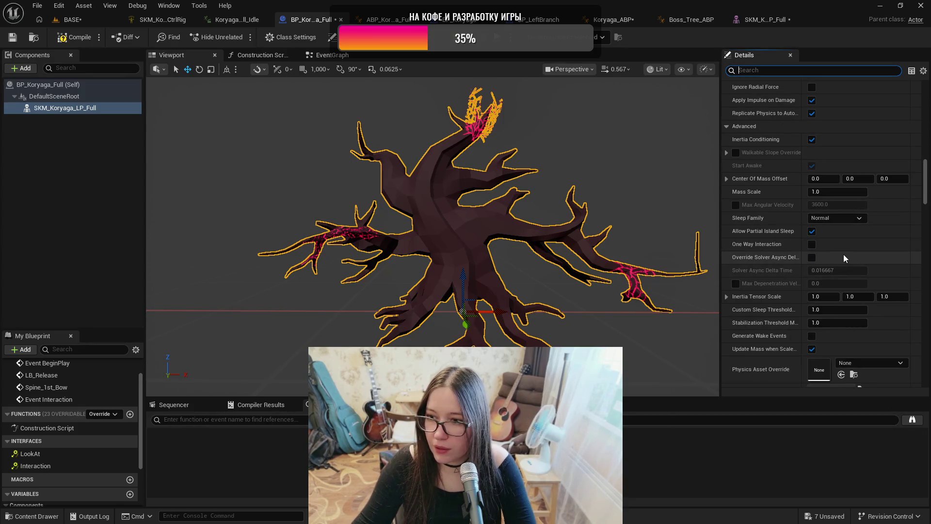
{"action": "scroll", "coordinate": [839, 248], "scroll_direction": "down", "scroll_amount": 4}
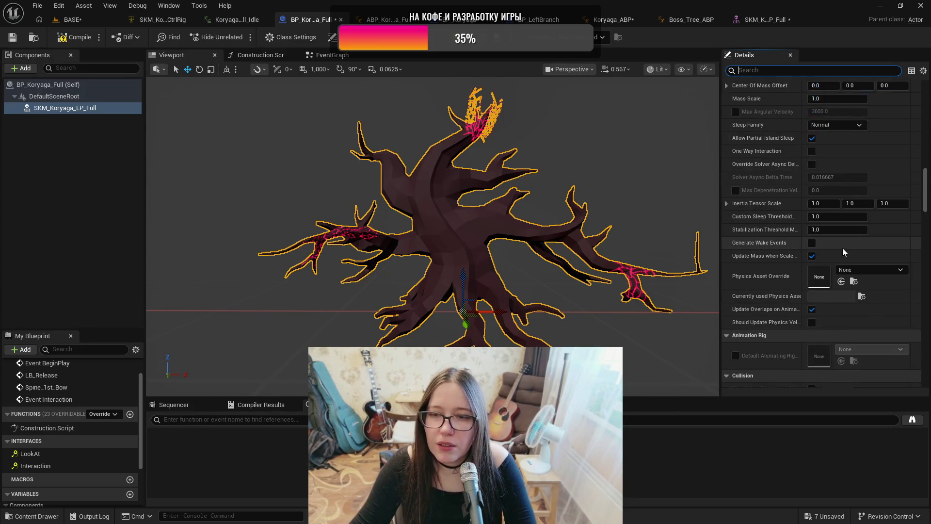
{"action": "scroll", "coordinate": [842, 248], "scroll_direction": "down", "scroll_amount": 5}
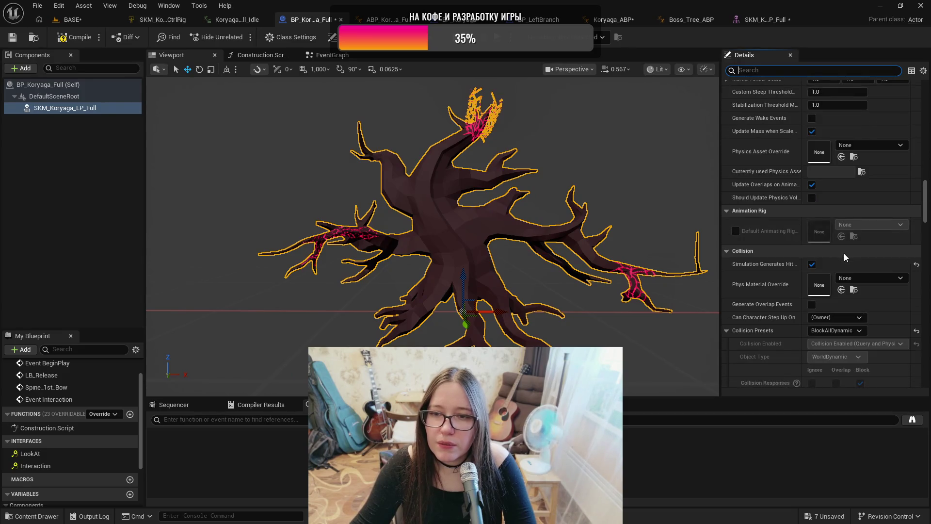
{"action": "scroll", "coordinate": [844, 253], "scroll_direction": "down", "scroll_amount": 1}
{"action": "scroll", "coordinate": [844, 253], "scroll_direction": "down", "scroll_amount": 1}
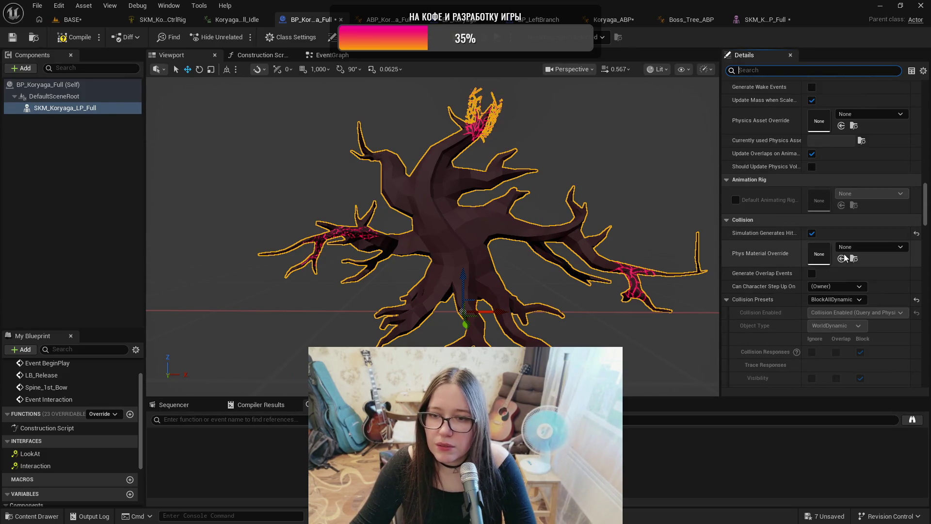
{"action": "scroll", "coordinate": [865, 259], "scroll_direction": "down", "scroll_amount": 1}
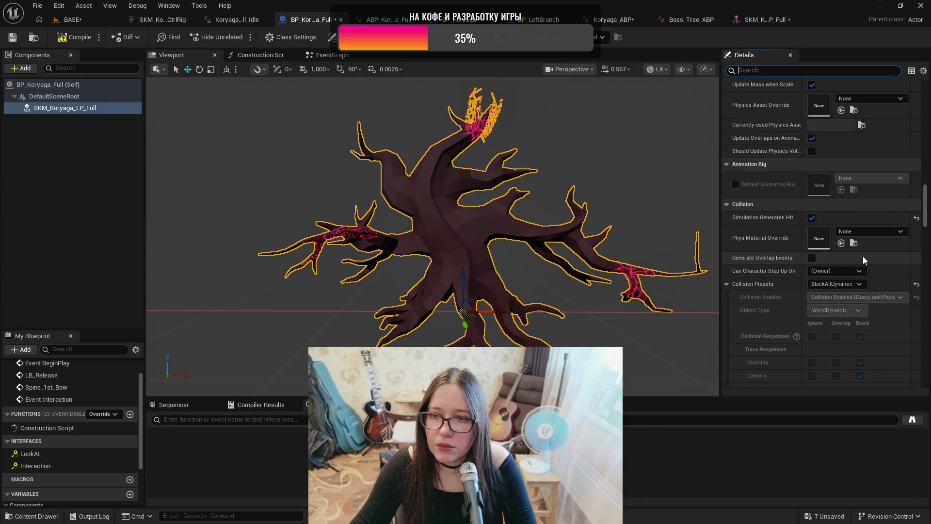
{"action": "left_click", "coordinate": [860, 284]}
{"action": "left_click", "coordinate": [870, 277]}
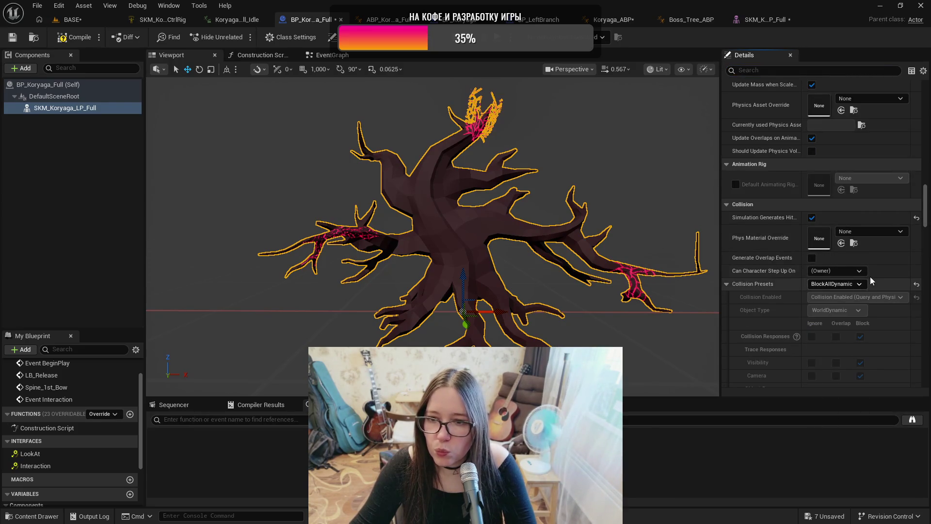
{"action": "scroll", "coordinate": [870, 276], "scroll_direction": "down", "scroll_amount": 3}
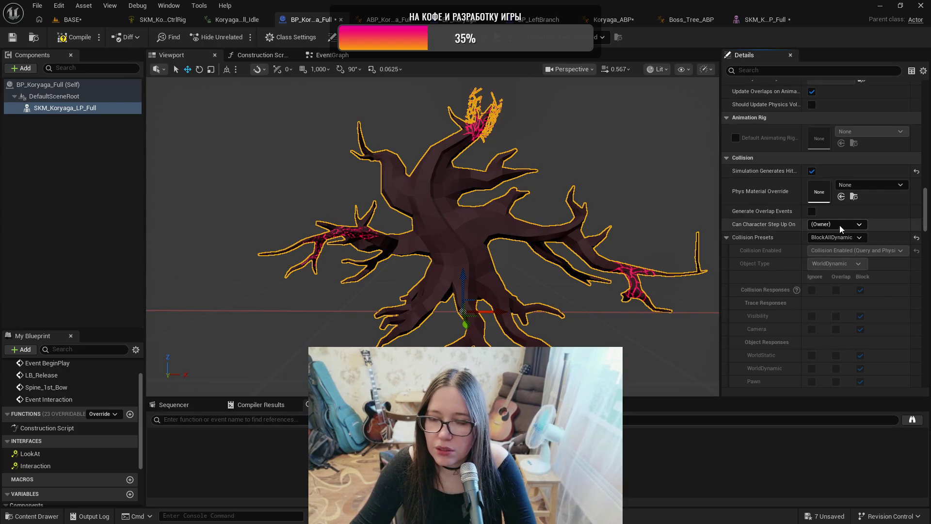
{"action": "left_click", "coordinate": [839, 238]}
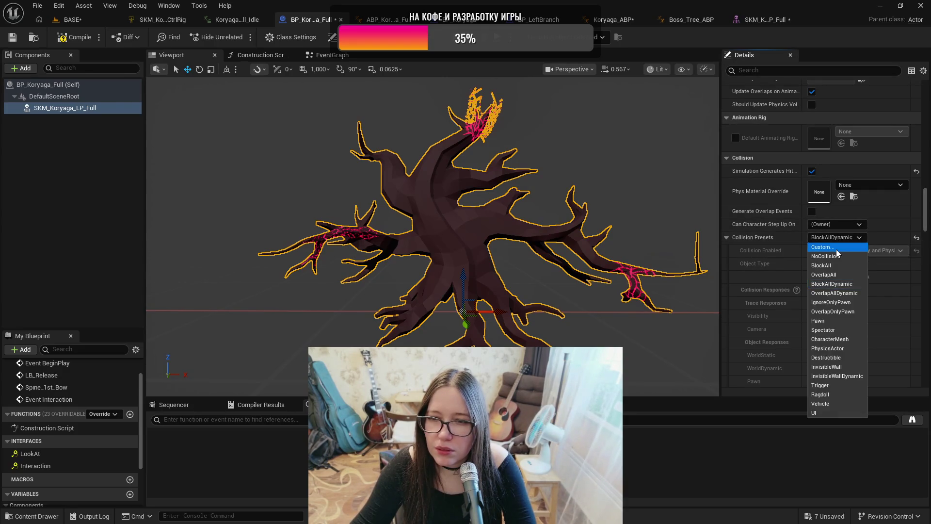
{"action": "left_click", "coordinate": [836, 248]}
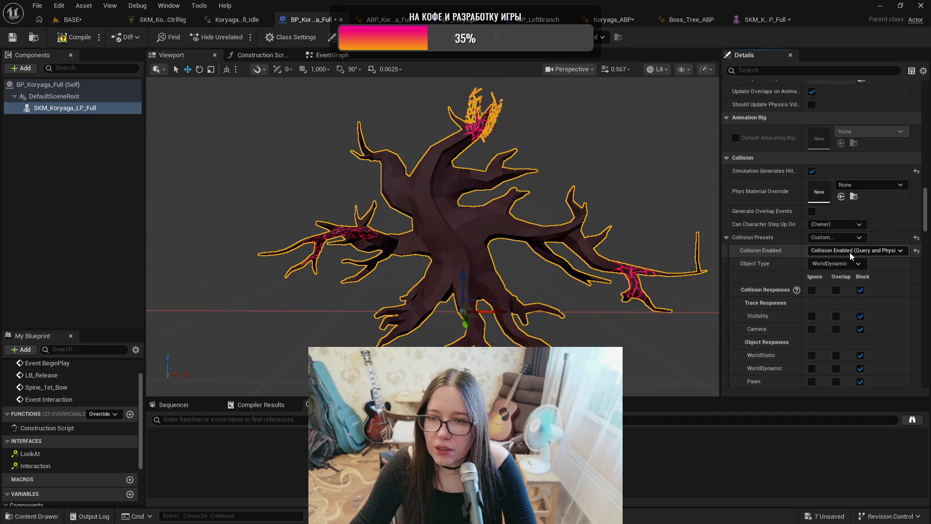
Step: Leave Collision Enabled as Query and Physics and compile the Koryaga blueprint
{"action": "left_click", "coordinate": [851, 251]}
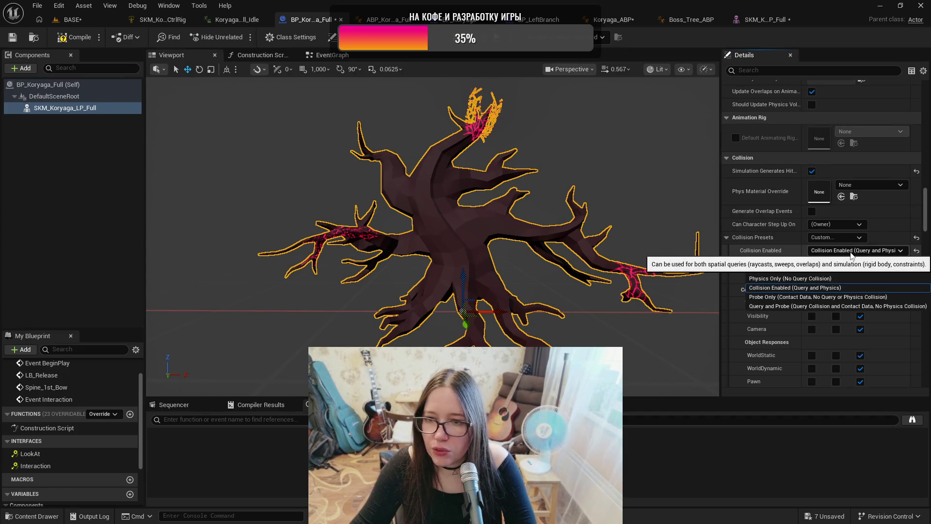
{"action": "left_click", "coordinate": [851, 252]}
{"action": "scroll", "coordinate": [868, 255], "scroll_direction": "down", "scroll_amount": 4}
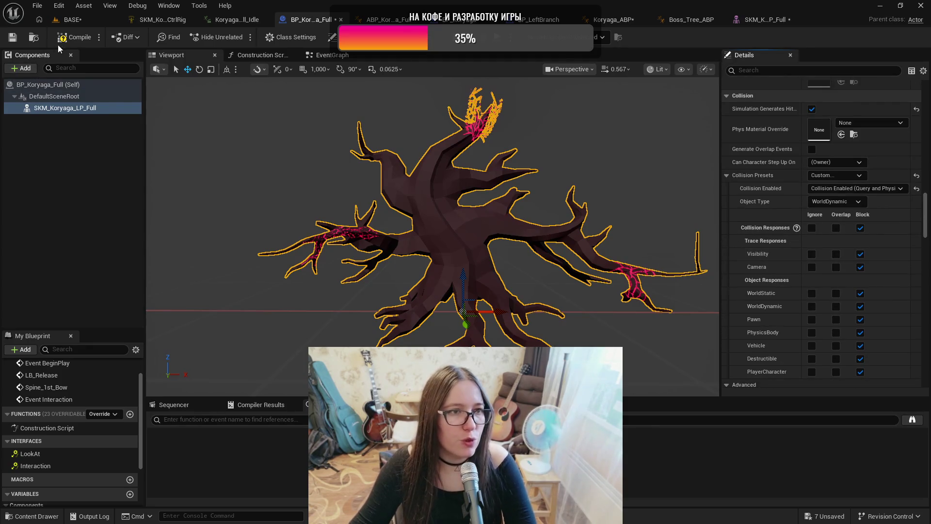
{"action": "left_click", "coordinate": [12, 39]}
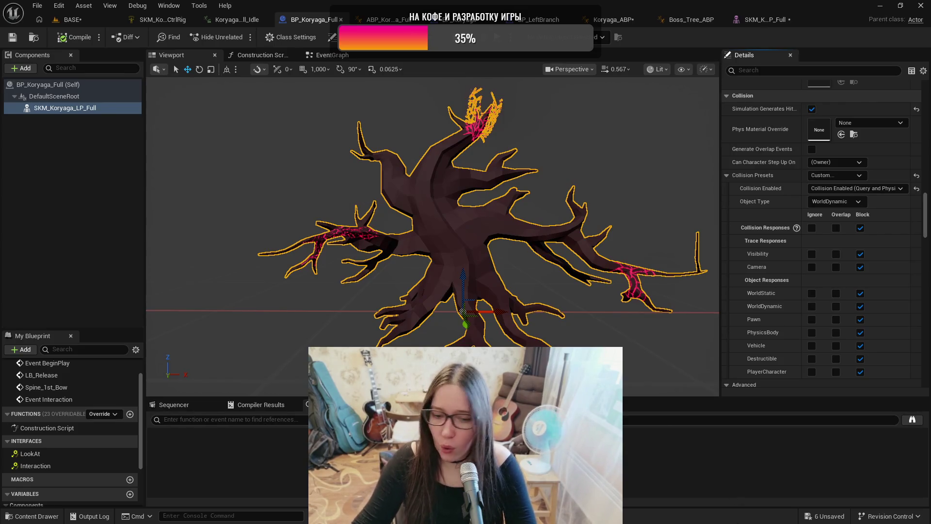
Step: Check the audio device's tray options, then return to the blueprint's EventGraph
{"action": "key", "text": "super"}
{"action": "left_click", "coordinate": [806, 513]}
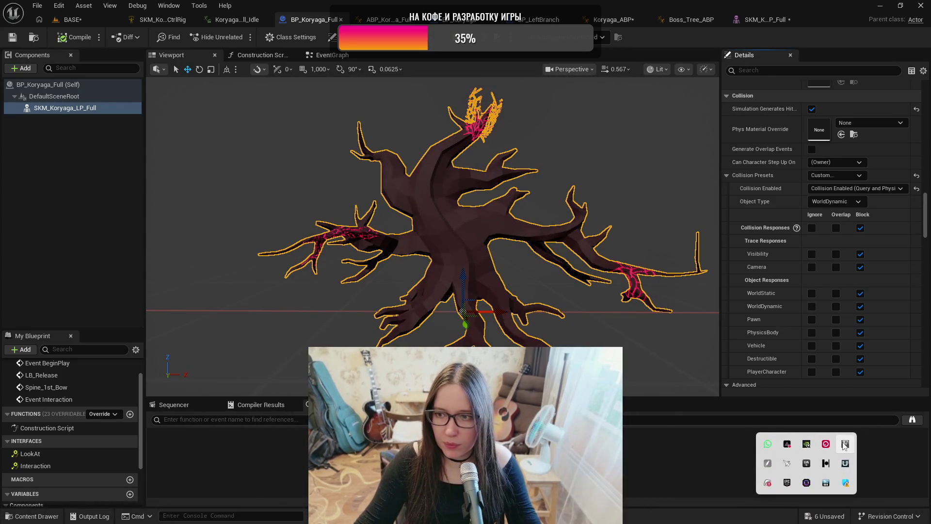
{"action": "right_click", "coordinate": [844, 445]}
{"action": "left_click", "coordinate": [841, 449]}
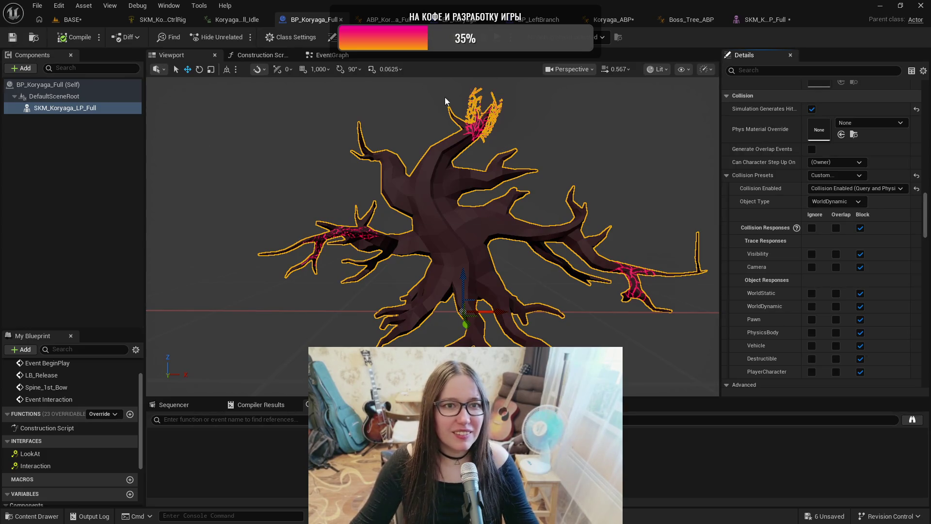
{"action": "left_click", "coordinate": [340, 56]}
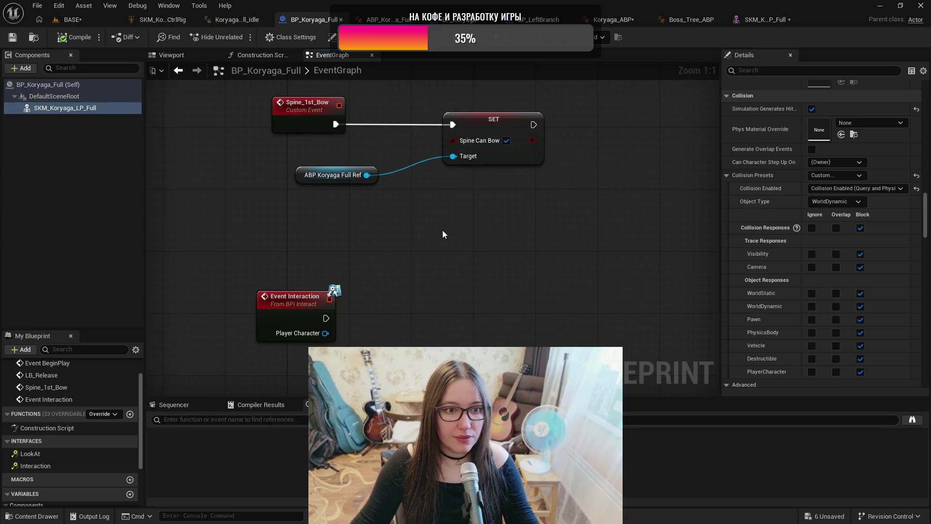
Step: Wire Event Interaction's exec output to a new Spine 1st Bow call node and compile
{"action": "mouse_move", "coordinate": [442, 222]}
{"action": "left_mouse_down"}
{"action": "mouse_move", "coordinate": [455, 247]}
{"action": "mouse_move", "coordinate": [450, 236]}
{"action": "mouse_move", "coordinate": [468, 247]}
{"action": "mouse_move", "coordinate": [438, 236]}
{"action": "left_mouse_up"}
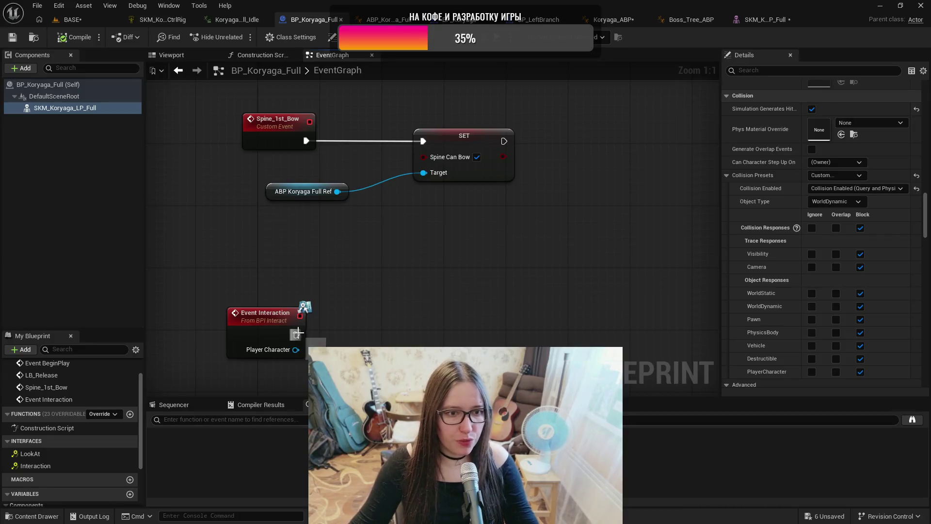
{"action": "left_click_drag", "start_coordinate": [294, 334], "coordinate": [493, 334]}
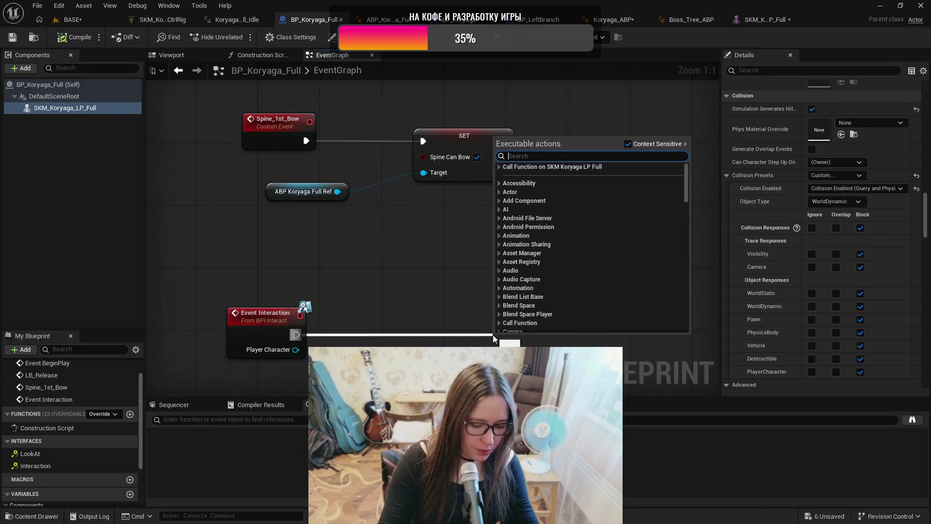
{"action": "type", "text": "spine 1st"}
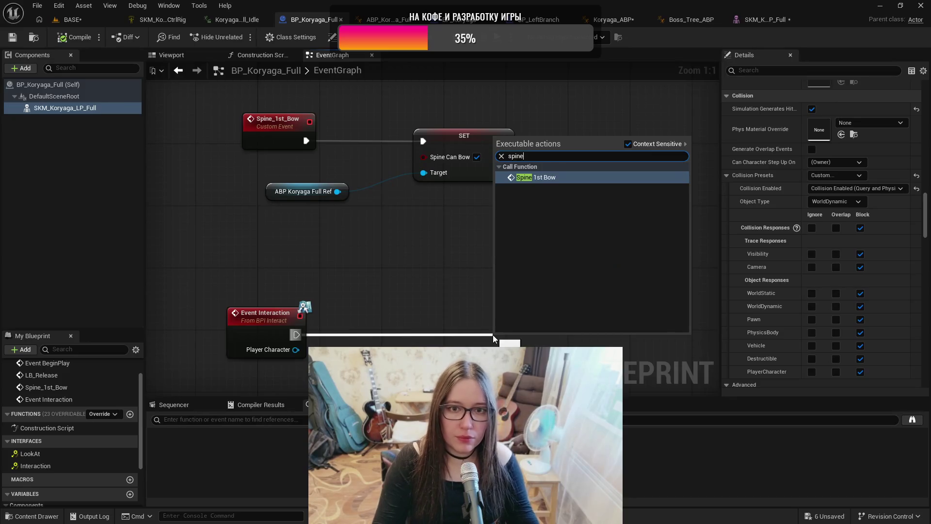
{"action": "key", "text": "Return"}
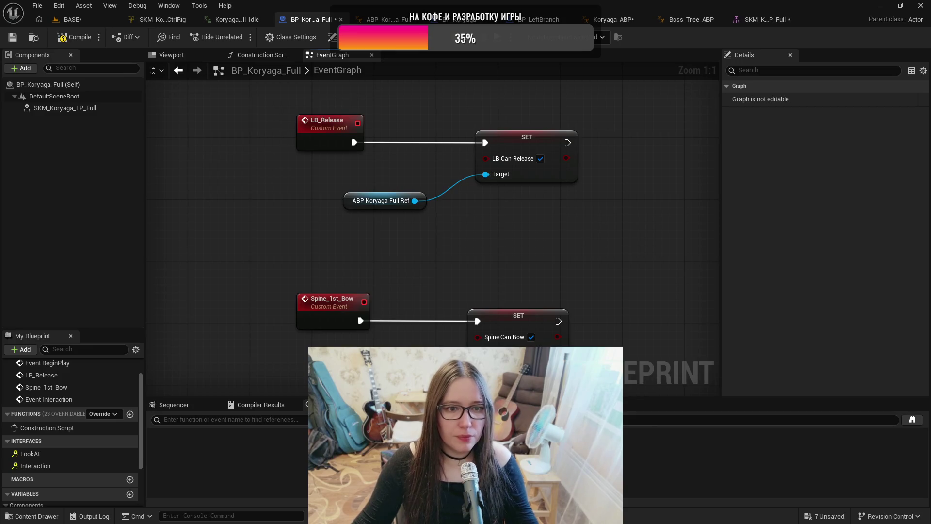
{"action": "mouse_move", "coordinate": [530, 281]}
{"action": "left_mouse_down"}
{"action": "mouse_move", "coordinate": [457, 338]}
{"action": "mouse_move", "coordinate": [407, 330]}
{"action": "mouse_move", "coordinate": [420, 247]}
{"action": "mouse_move", "coordinate": [443, 204]}
{"action": "mouse_move", "coordinate": [461, 275]}
{"action": "mouse_move", "coordinate": [468, 245]}
{"action": "left_mouse_up"}
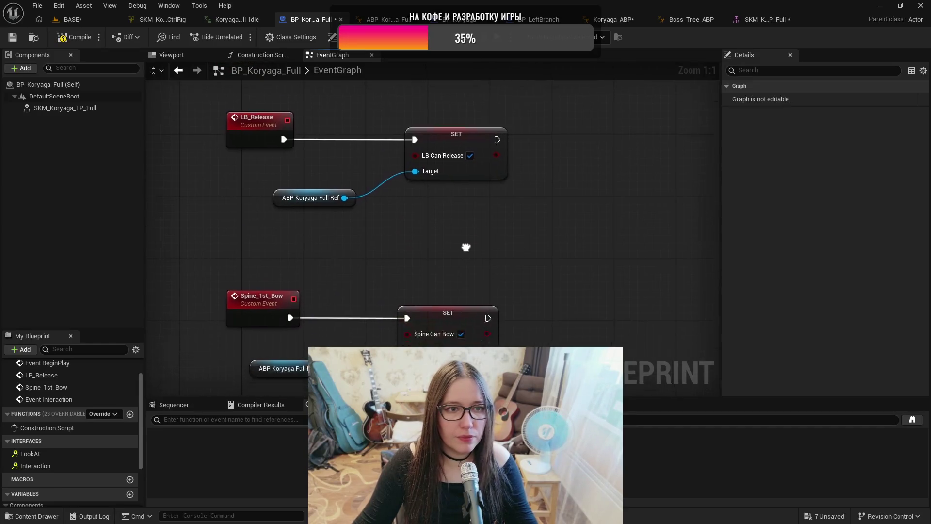
{"action": "left_click", "coordinate": [68, 36]}
Step: Save the Koryaga blueprint, return to the BASE level, and play-test the tree boss
{"action": "left_click", "coordinate": [12, 37]}
{"action": "left_click", "coordinate": [74, 19]}
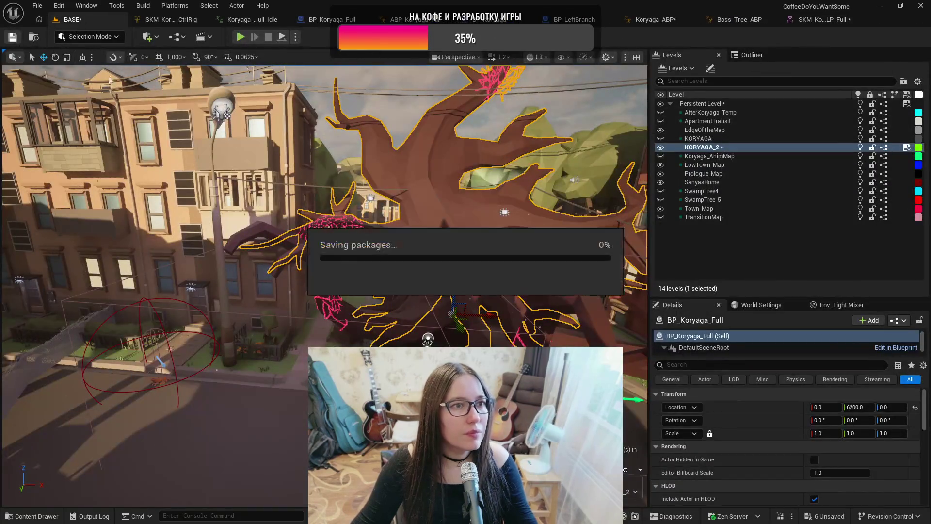
{"action": "mouse_move", "coordinate": [220, 460]}
{"action": "left_mouse_down"}
{"action": "mouse_move", "coordinate": [235, 384]}
{"action": "mouse_move", "coordinate": [393, 311]}
{"action": "left_mouse_up"}
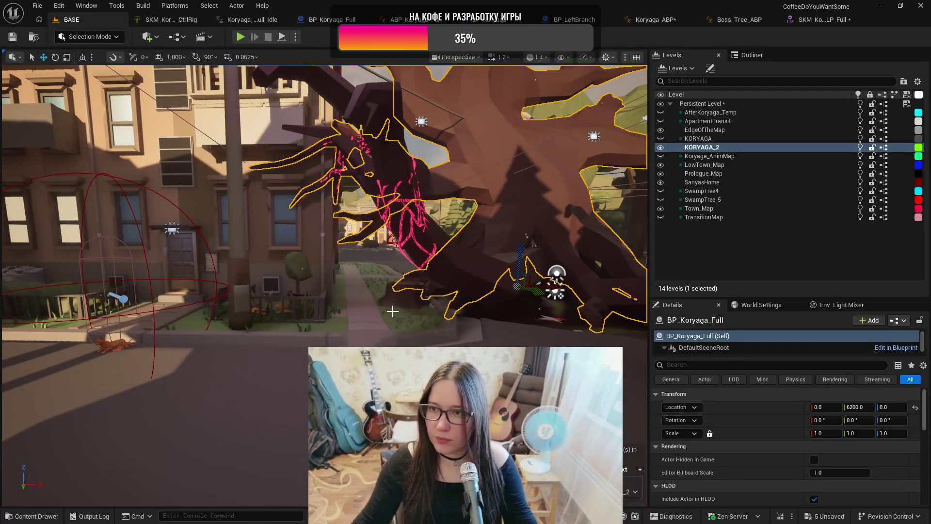
{"action": "key", "text": "alt+p"}
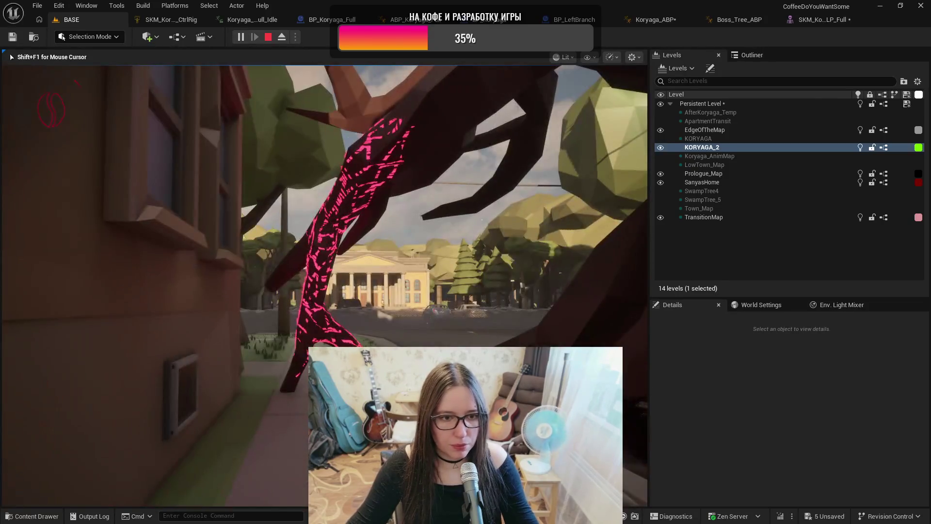
{"action": "key", "text": "Escape"}
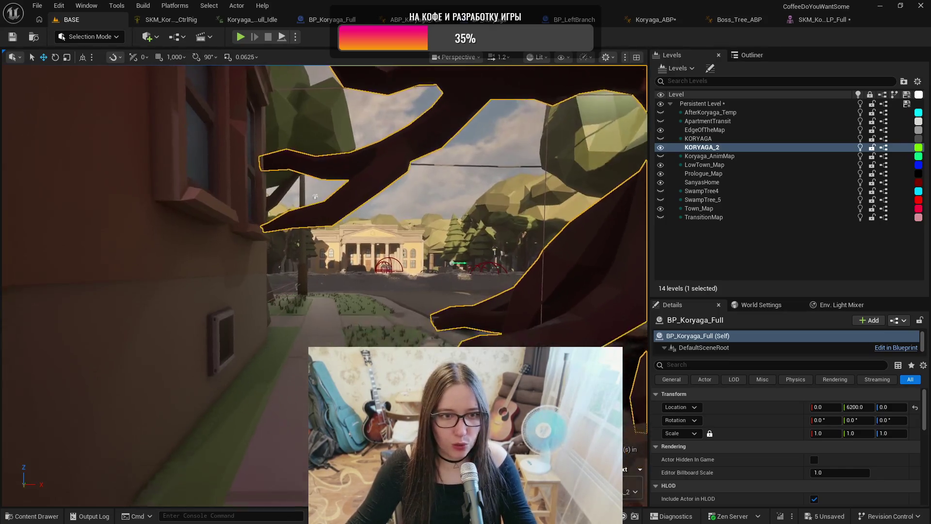
Step: Fly the level camera with WASD and Q to frame the tree boss
{"action": "key", "text": "s"}
{"action": "key", "text": "w"}
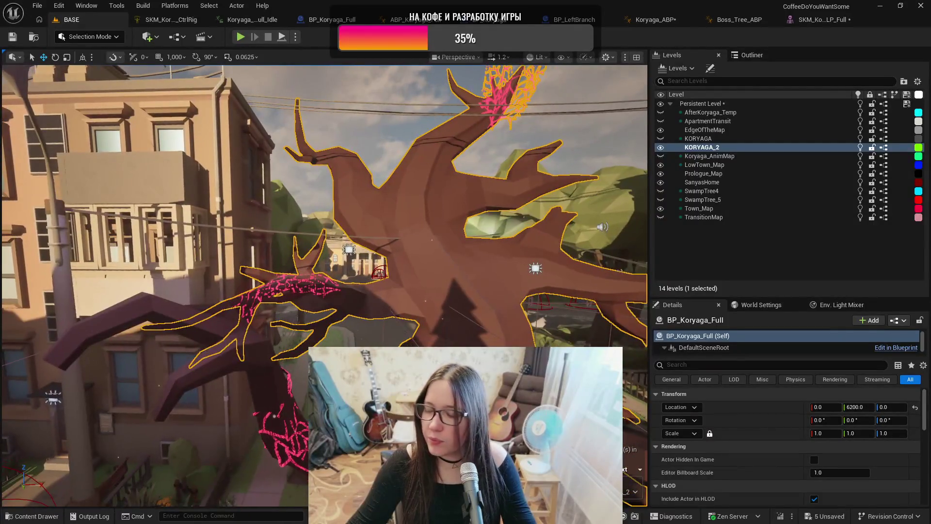
{"action": "key", "text": "s"}
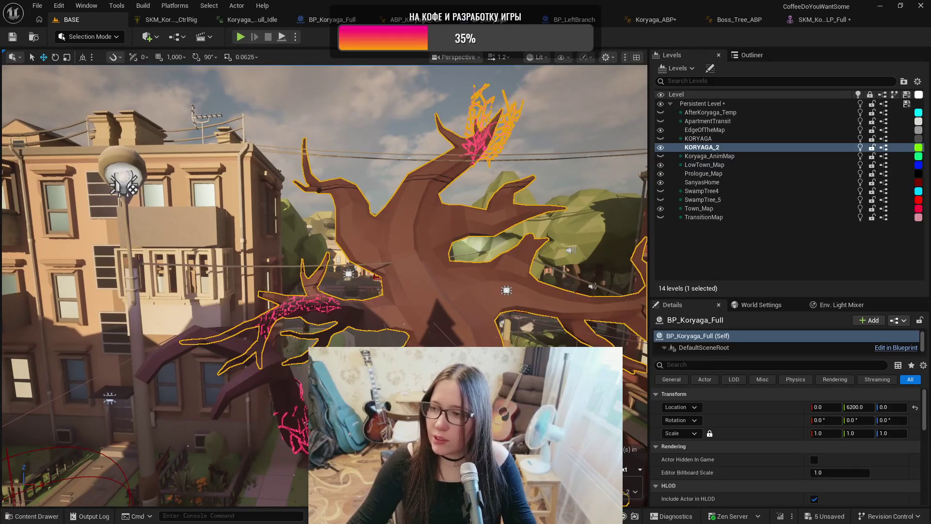
{"action": "key", "text": "q"}
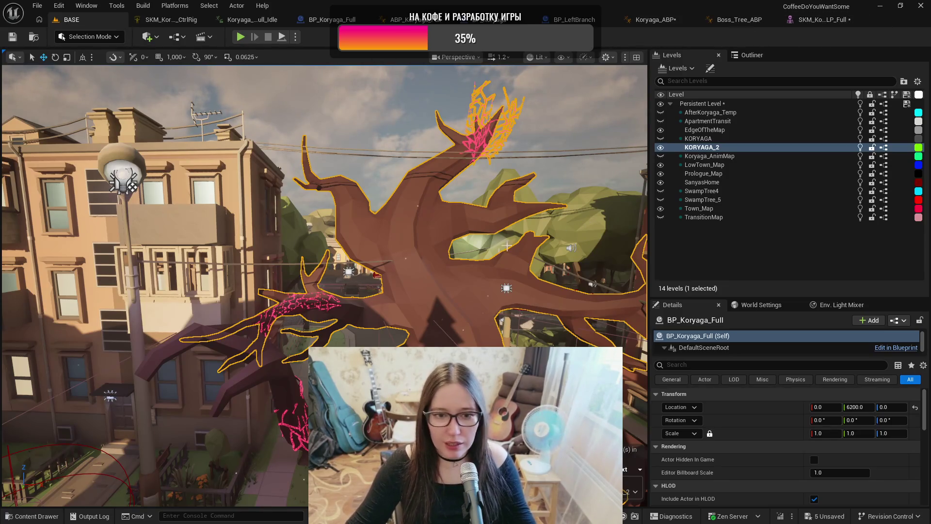
{"action": "key", "text": "w"}
{"action": "key", "text": "d"}
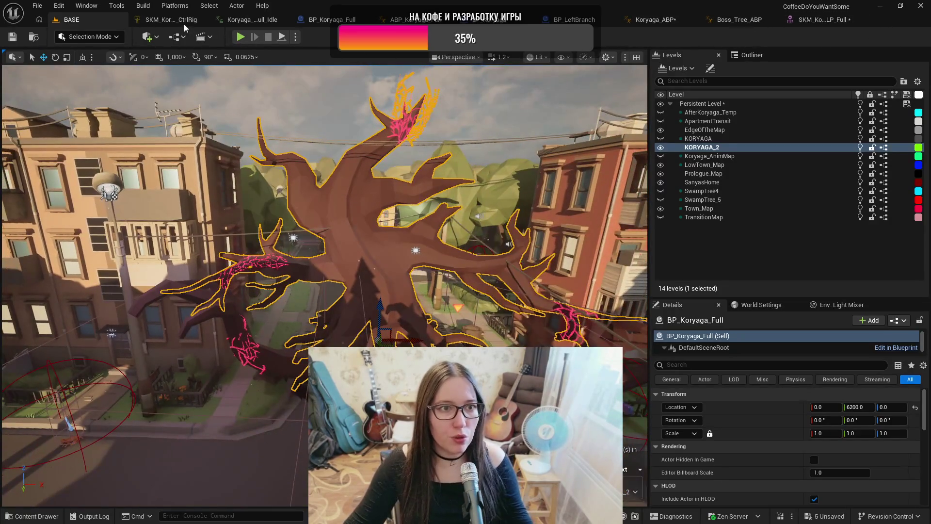
{"action": "left_click", "coordinate": [184, 25]}
{"action": "scroll", "coordinate": [508, 257], "scroll_direction": "down", "scroll_amount": 8}
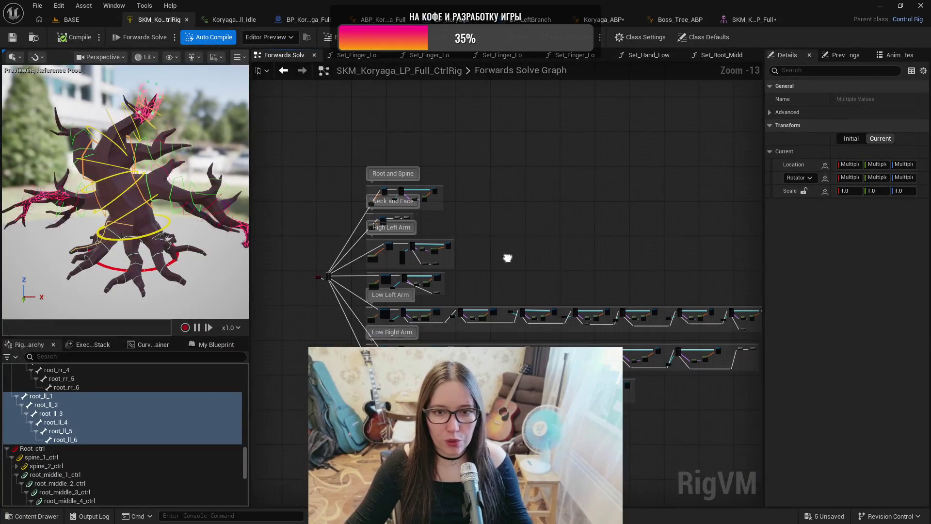
{"action": "left_click_drag", "start_coordinate": [586, 254], "coordinate": [554, 228]}
{"action": "scroll", "coordinate": [554, 228], "scroll_direction": "up", "scroll_amount": 1}
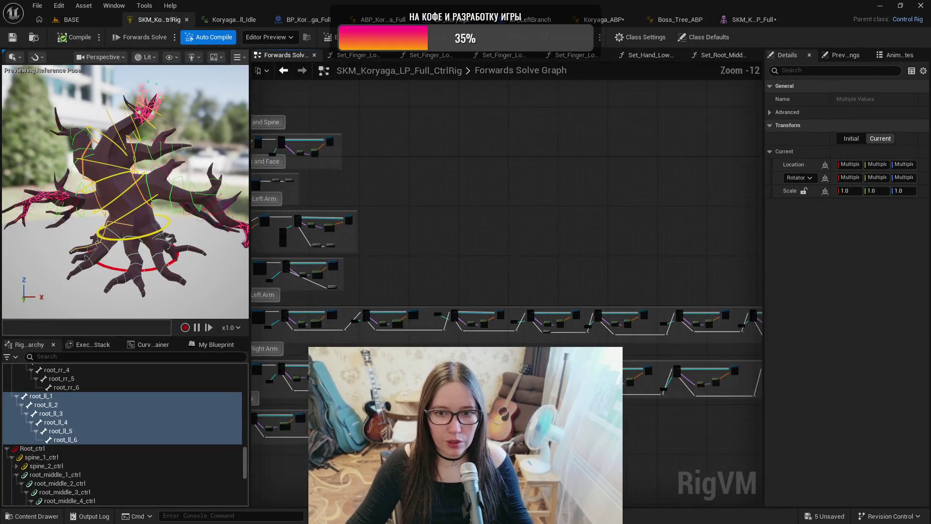
{"action": "scroll", "coordinate": [557, 234], "scroll_direction": "down", "scroll_amount": 1}
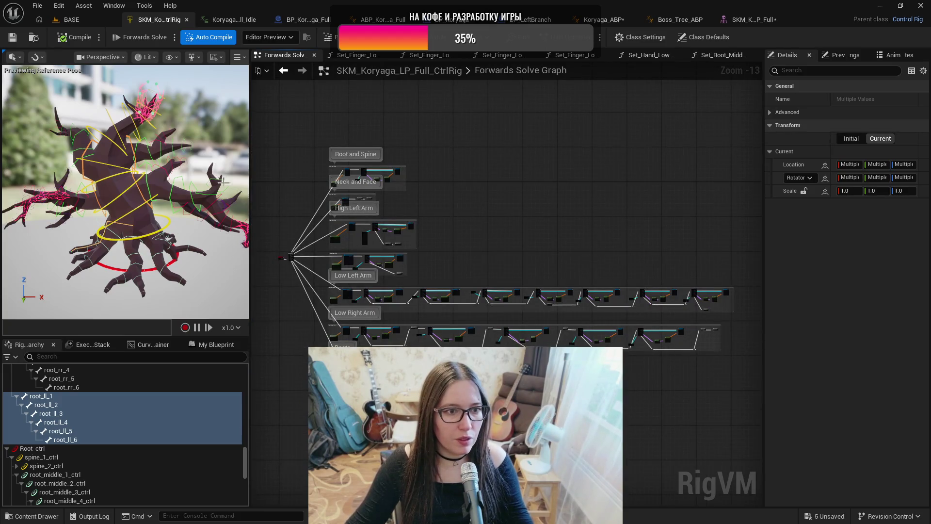
{"action": "left_click", "coordinate": [72, 21]}
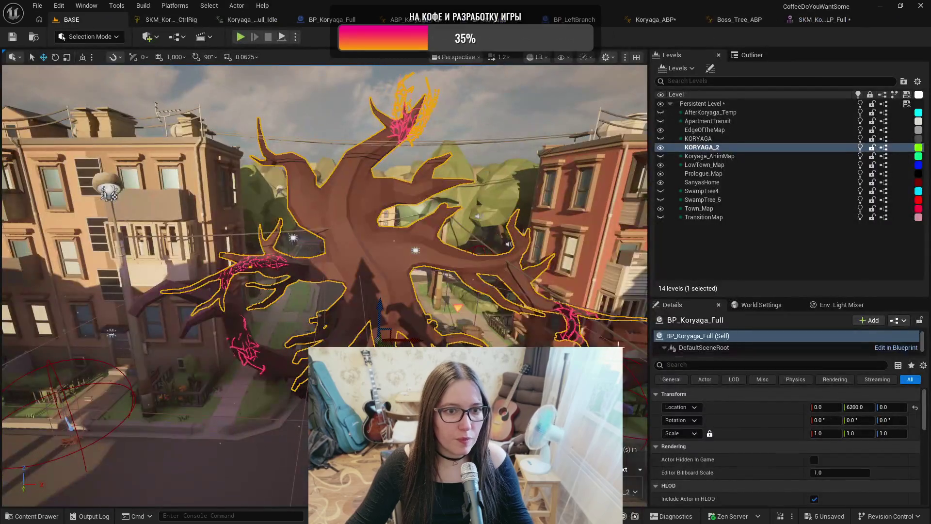
{"action": "left_click_drag", "start_coordinate": [407, 257], "coordinate": [407, 246]}
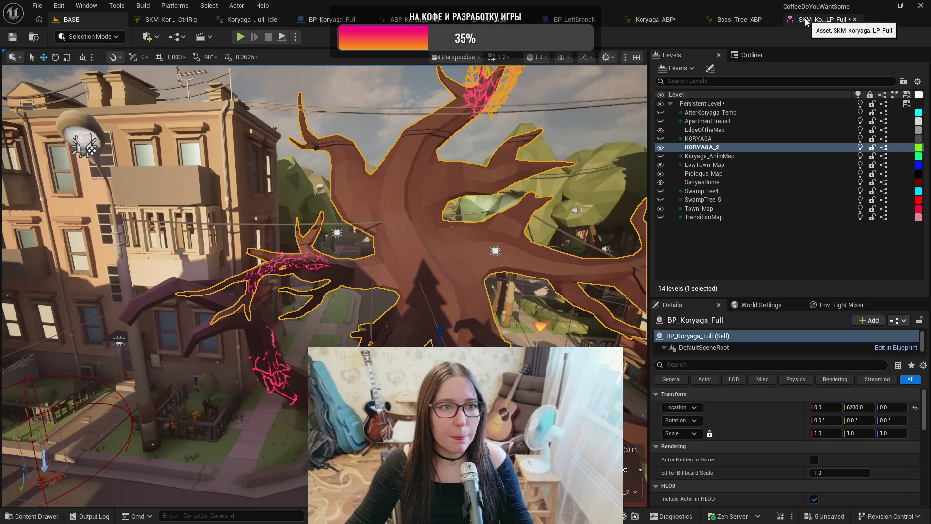
Step: Preview the Koryaga_LB_Release animation on the tree, then go back to the BASE level
{"action": "left_click", "coordinate": [251, 20]}
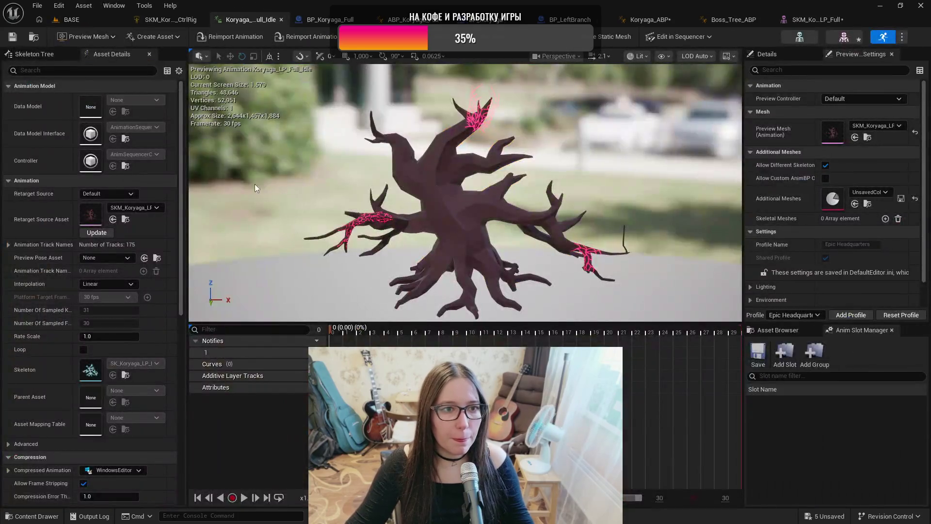
{"action": "key", "text": "ctrl+space"}
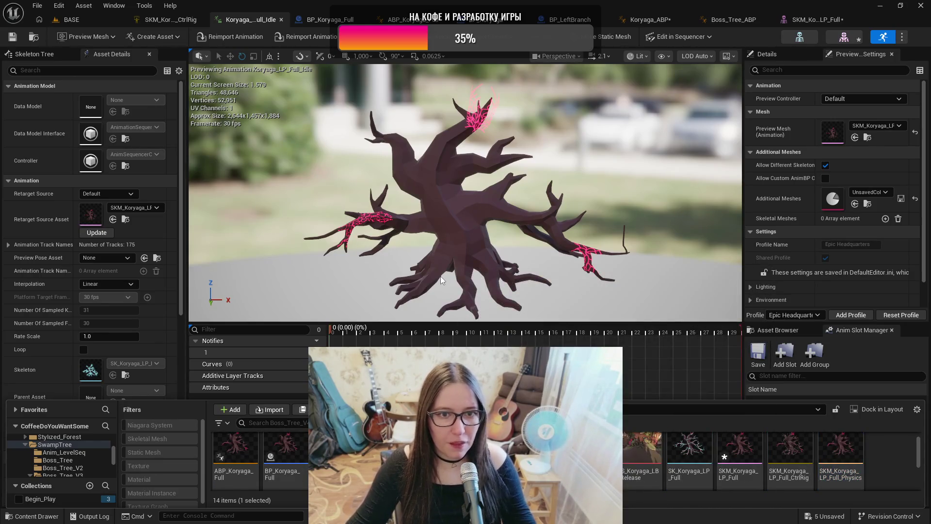
{"action": "left_click_drag", "start_coordinate": [451, 309], "coordinate": [464, 260]}
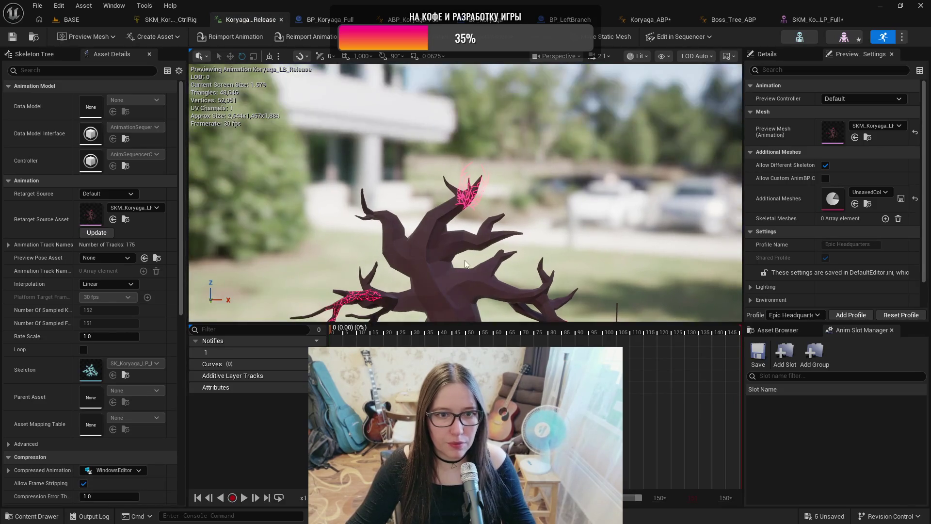
{"action": "key", "text": "space"}
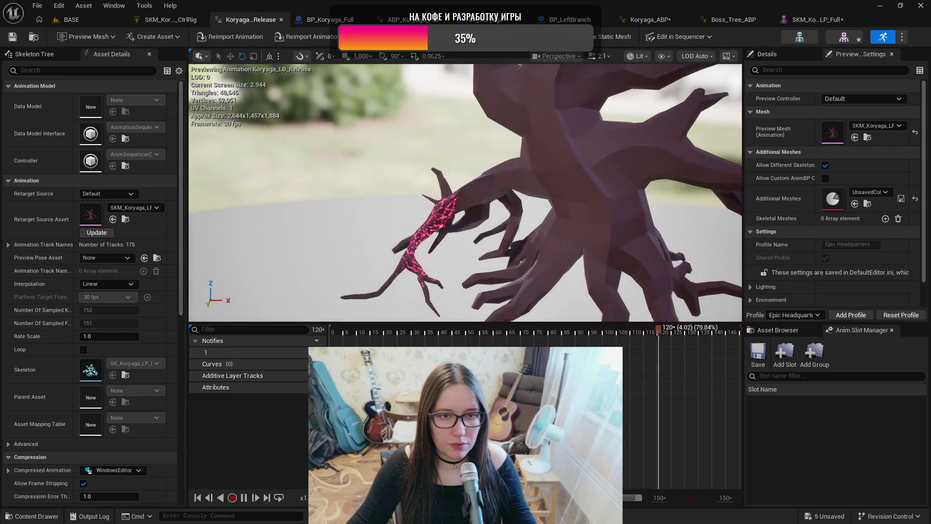
{"action": "left_click", "coordinate": [68, 20]}
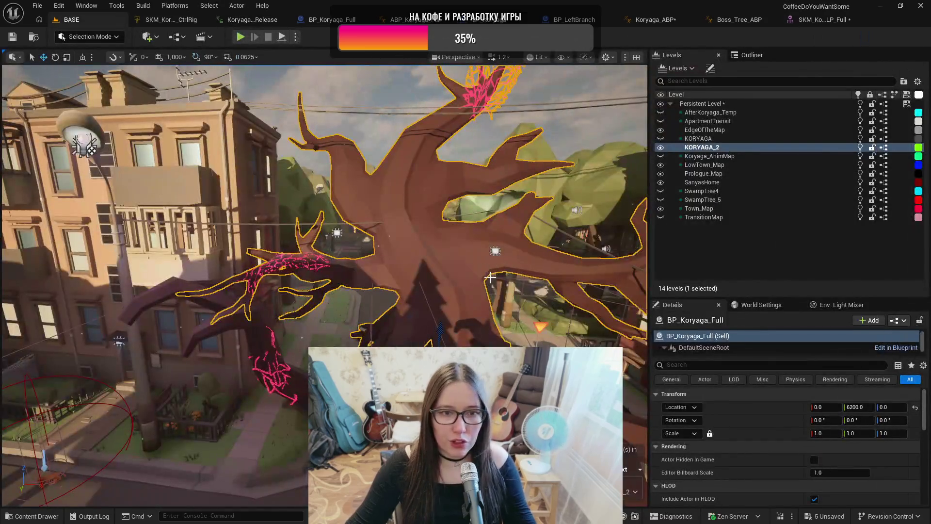